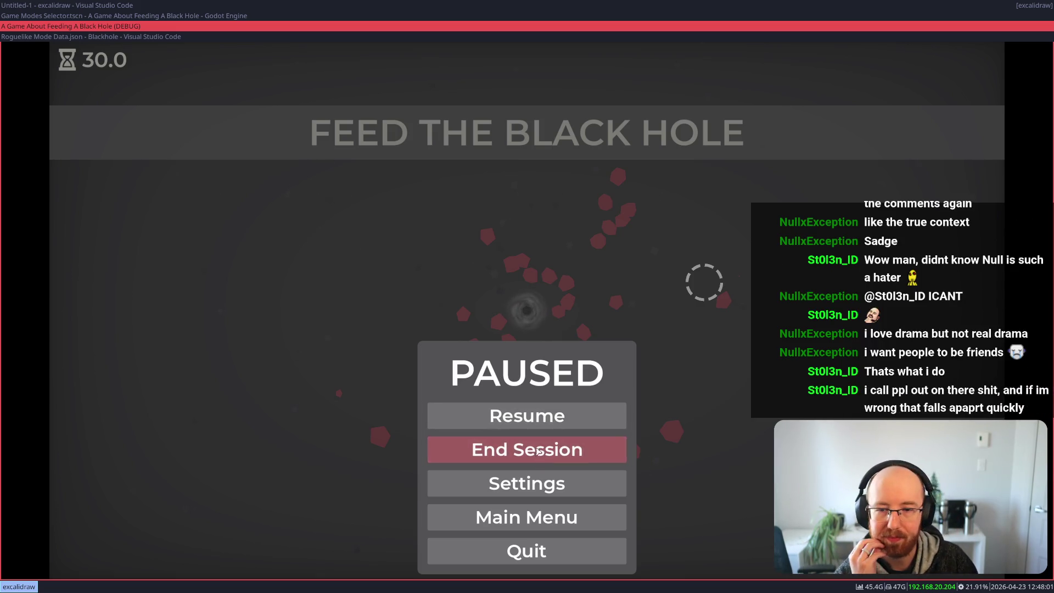
# Step: Resume the paused run, clear the level, and take the first upgrade card
pyautogui.click(527, 416)
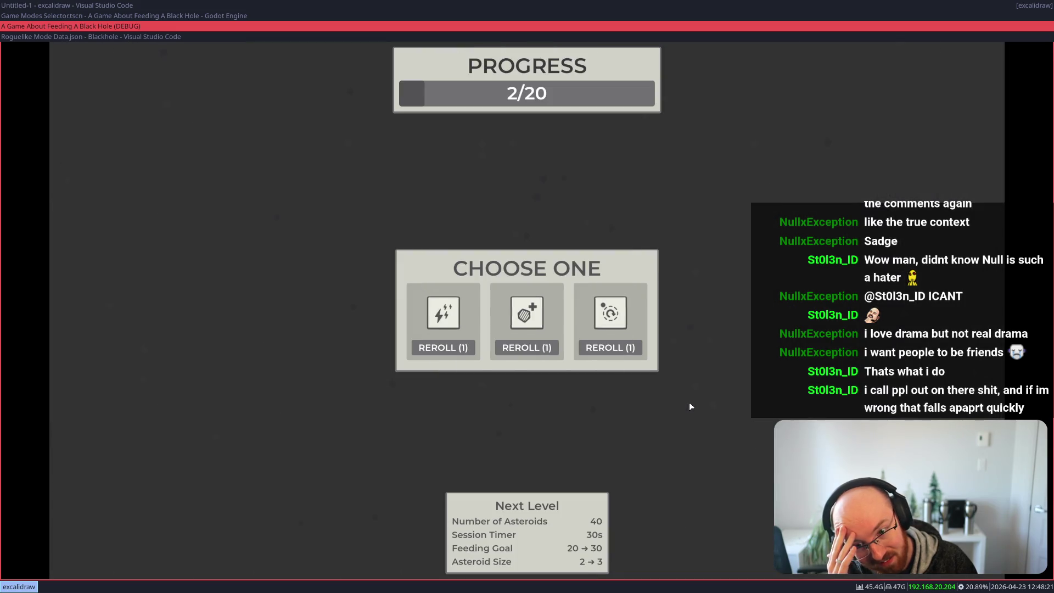
pyautogui.moveTo(442, 308)
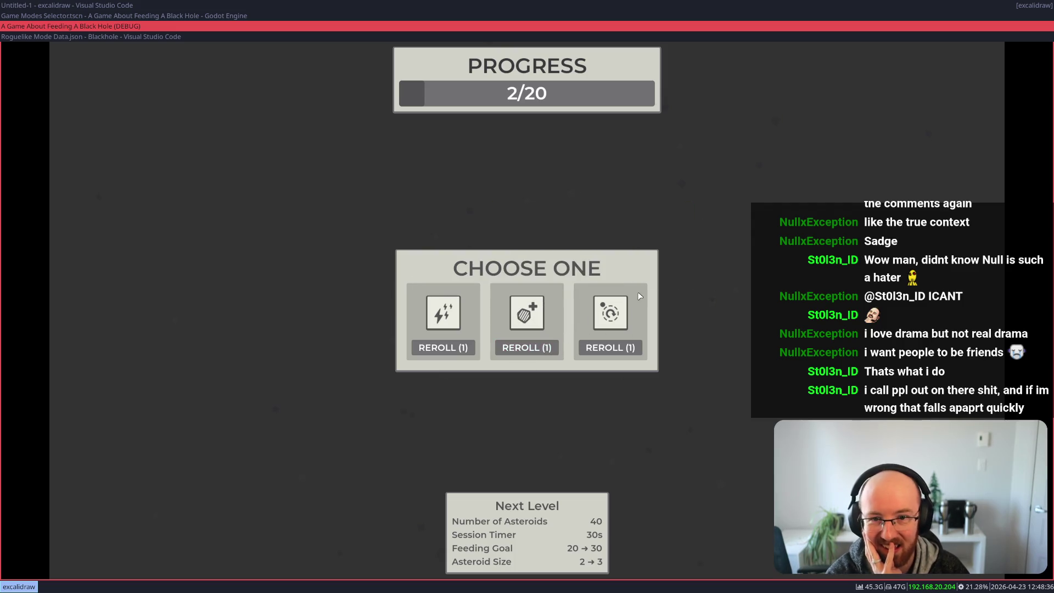
pyautogui.moveTo(611, 317)
pyautogui.click(443, 313)
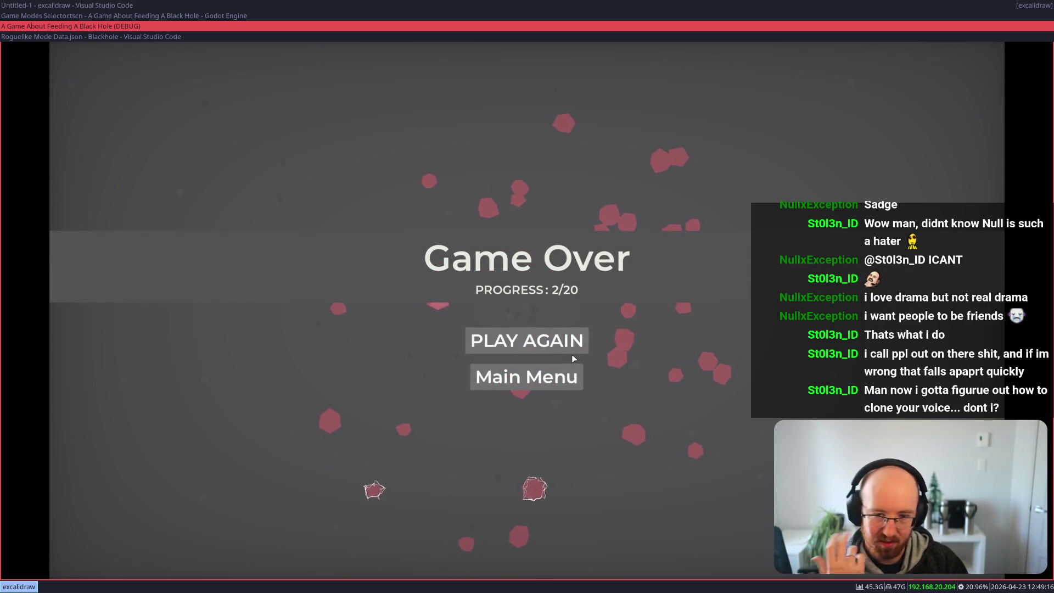
# Step: Restart the run with Play Again after the Game Over at 2/20
pyautogui.click(574, 342)
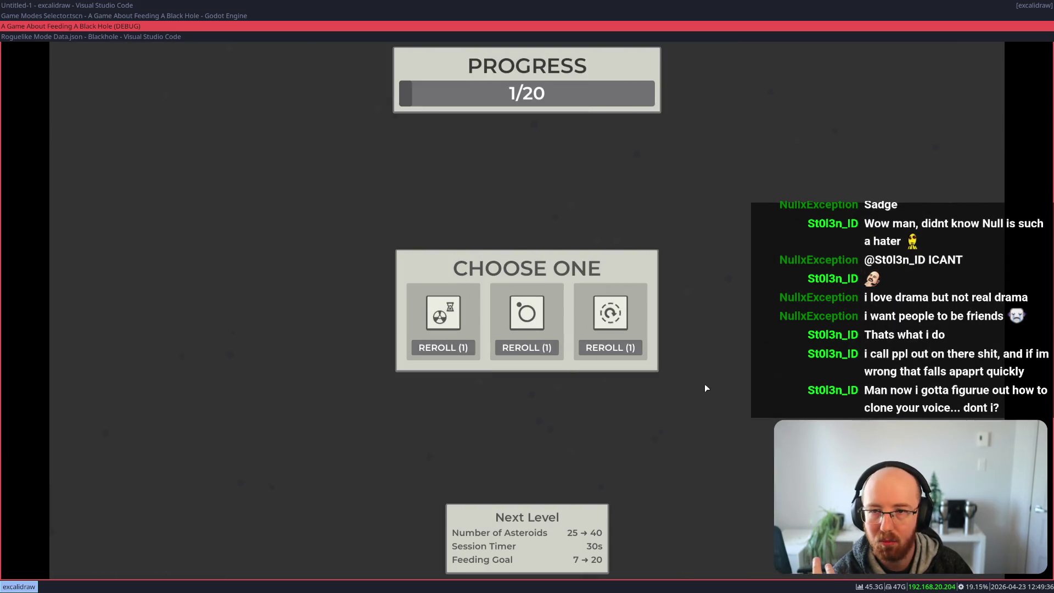
# Step: Take the first upgrade at 1/20, clear the level, then take the first upgrade again
pyautogui.moveTo(624, 323)
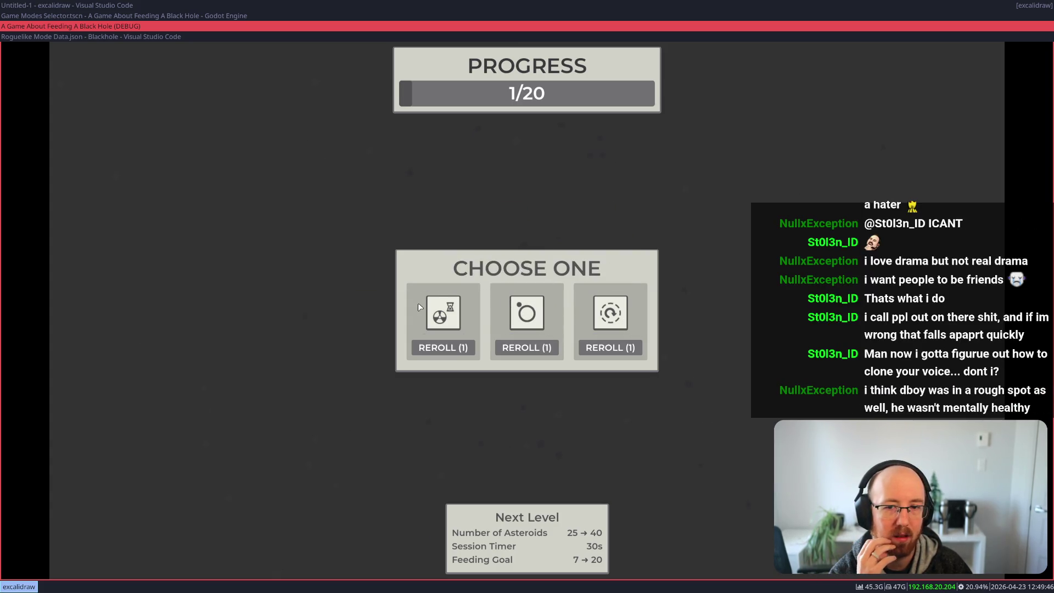
pyautogui.click(447, 305)
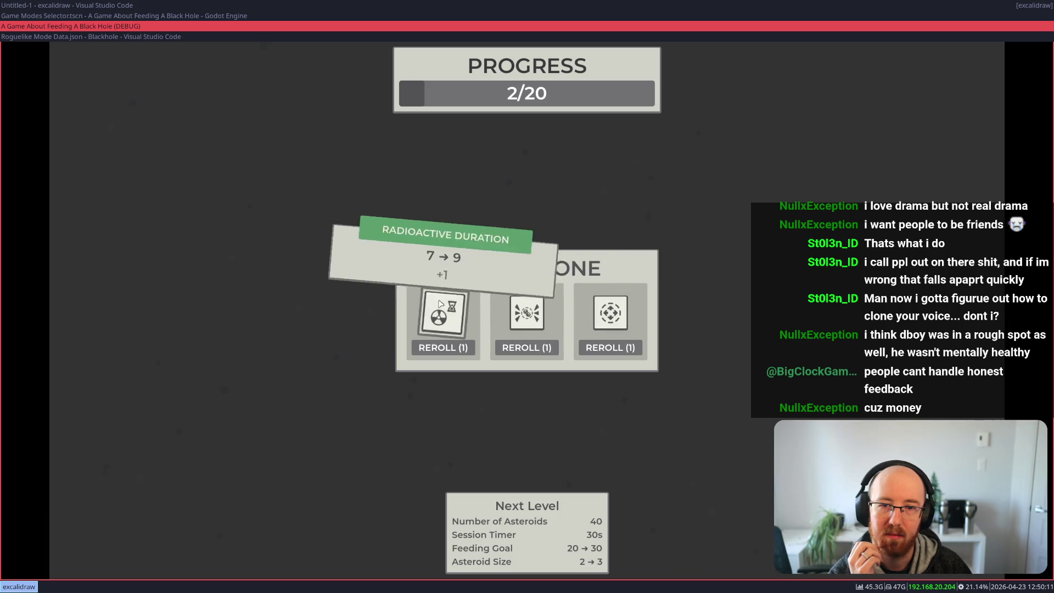
pyautogui.click(442, 311)
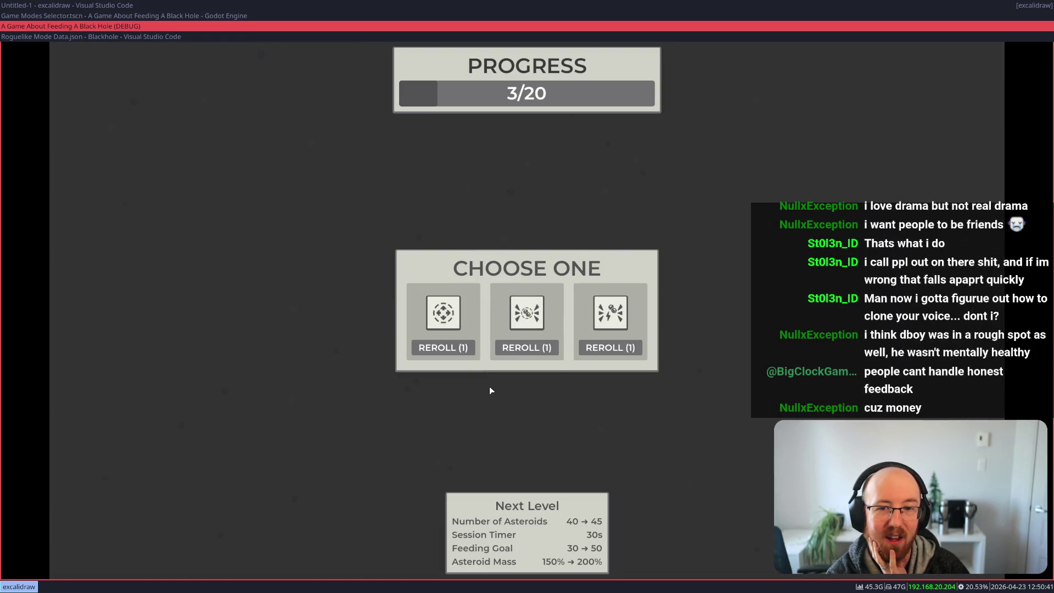
# Step: Compare the three upgrade offers and take the Golden Asteroid Bonus upgrade
pyautogui.moveTo(442, 314)
pyautogui.moveTo(515, 321)
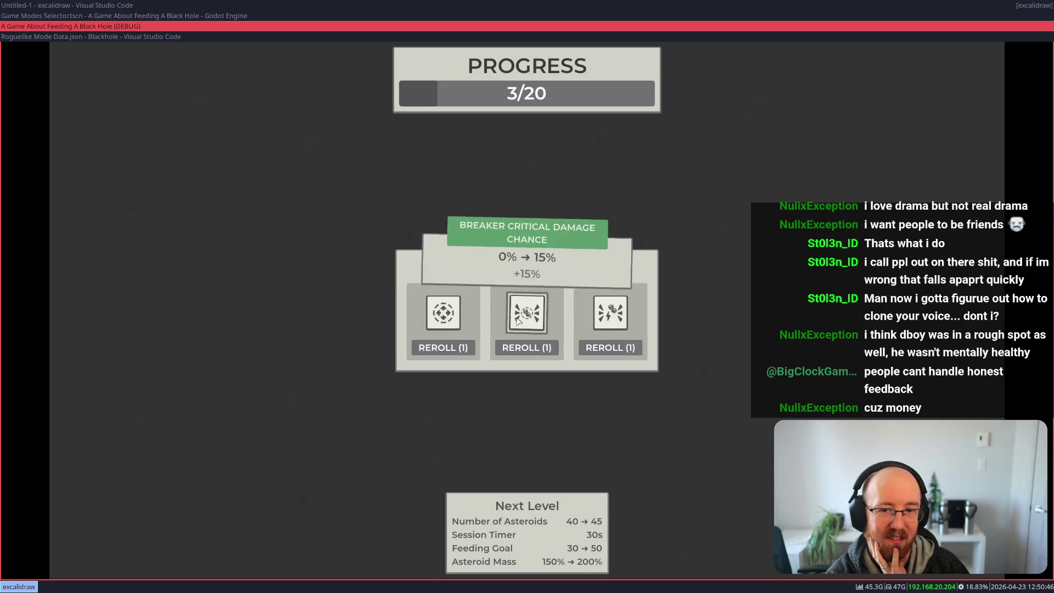
pyautogui.moveTo(610, 311)
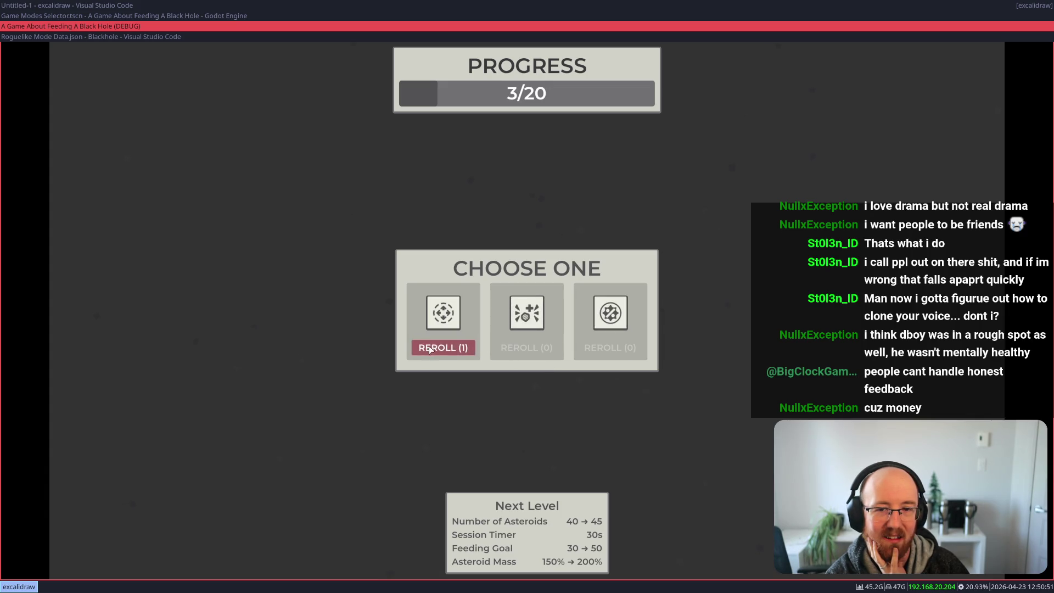
pyautogui.click(542, 321)
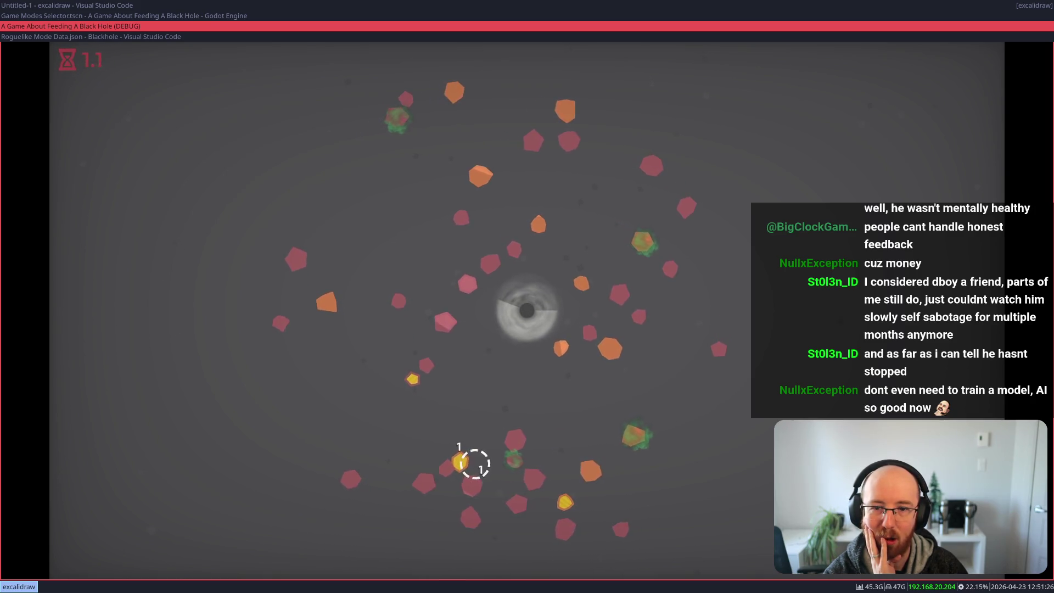
# Step: Pause the level with Esc, play on until Game Over, and start a new run
pyautogui.press('Escape')
pyautogui.press('Escape')
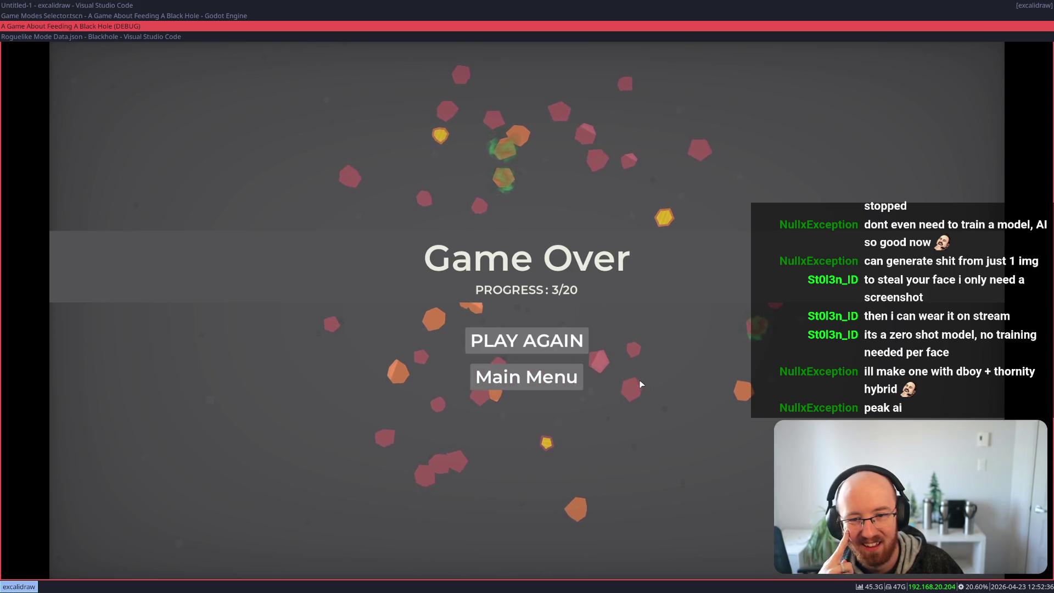
pyautogui.click(489, 343)
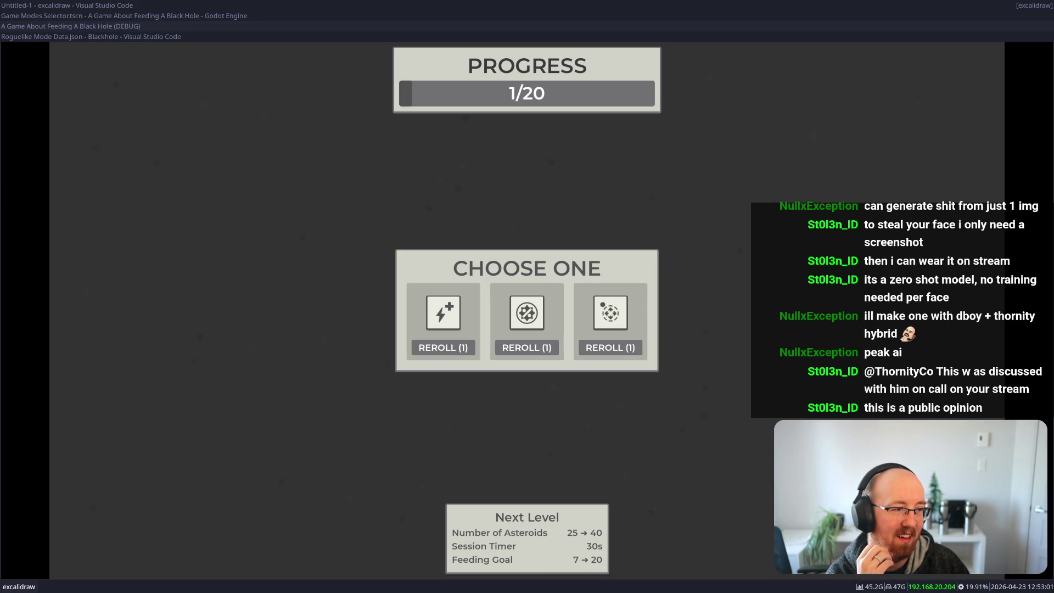
# Step: Take the first upgrade at 1/20 and launch an asteroid into the cluster above
pyautogui.click(451, 311)
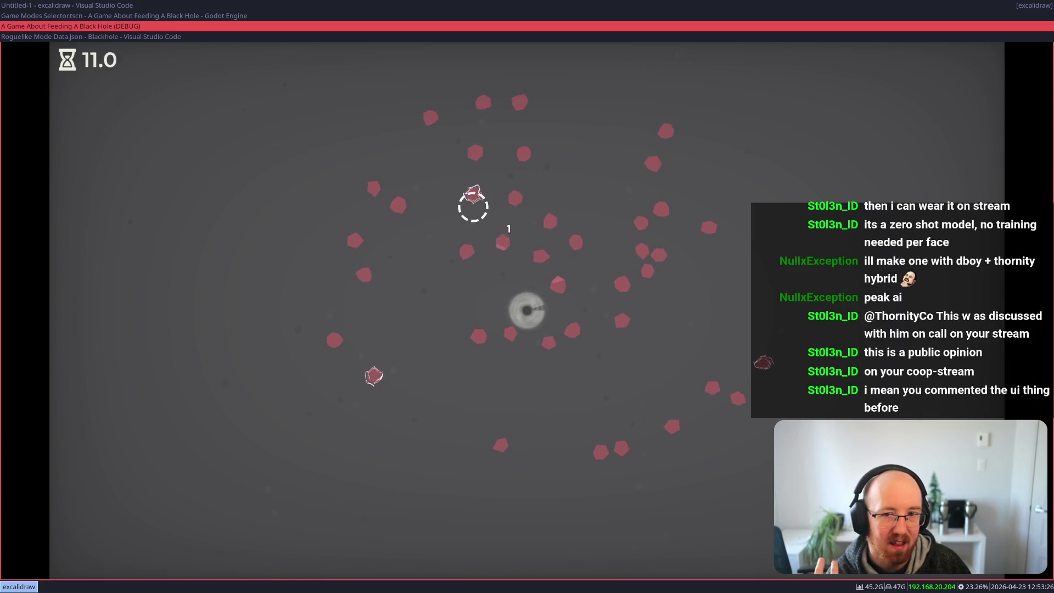
pyautogui.click(490, 197)
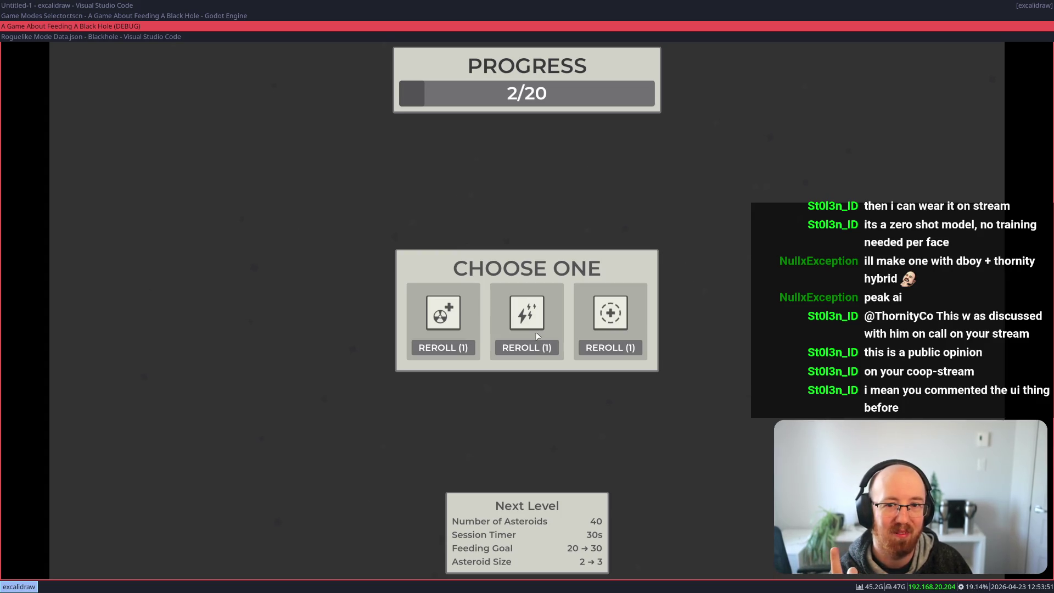
# Step: Compare the 2/20 upgrade cards and take the middle upgrade
pyautogui.moveTo(449, 310)
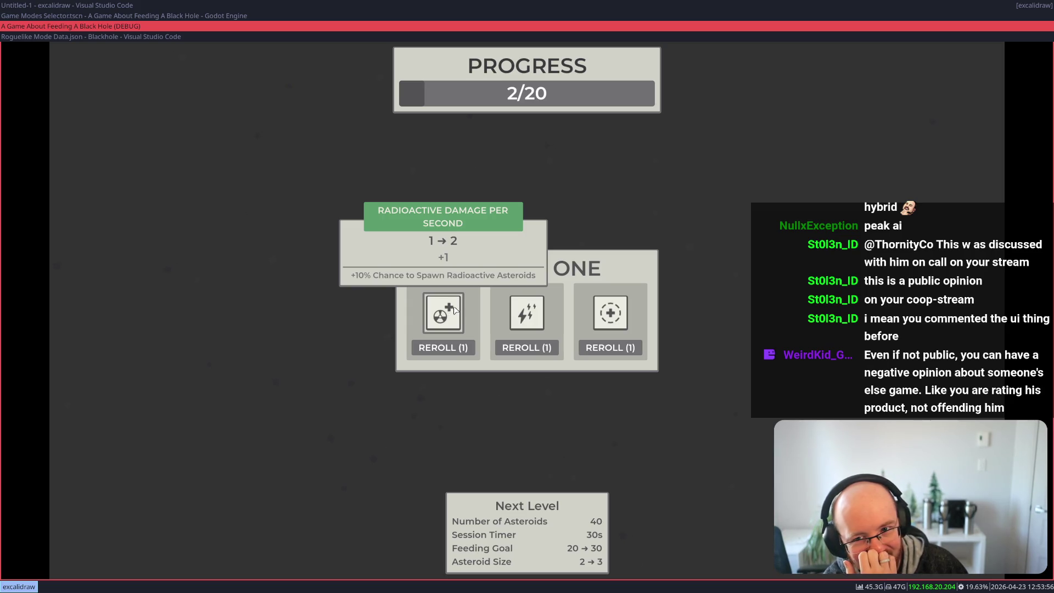
pyautogui.moveTo(600, 328)
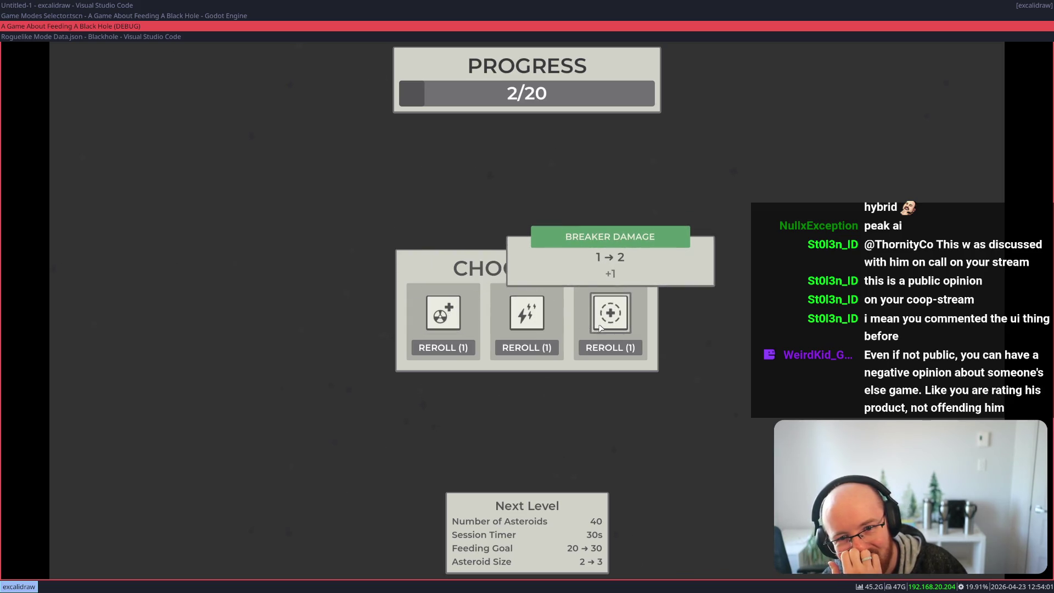
pyautogui.click(521, 315)
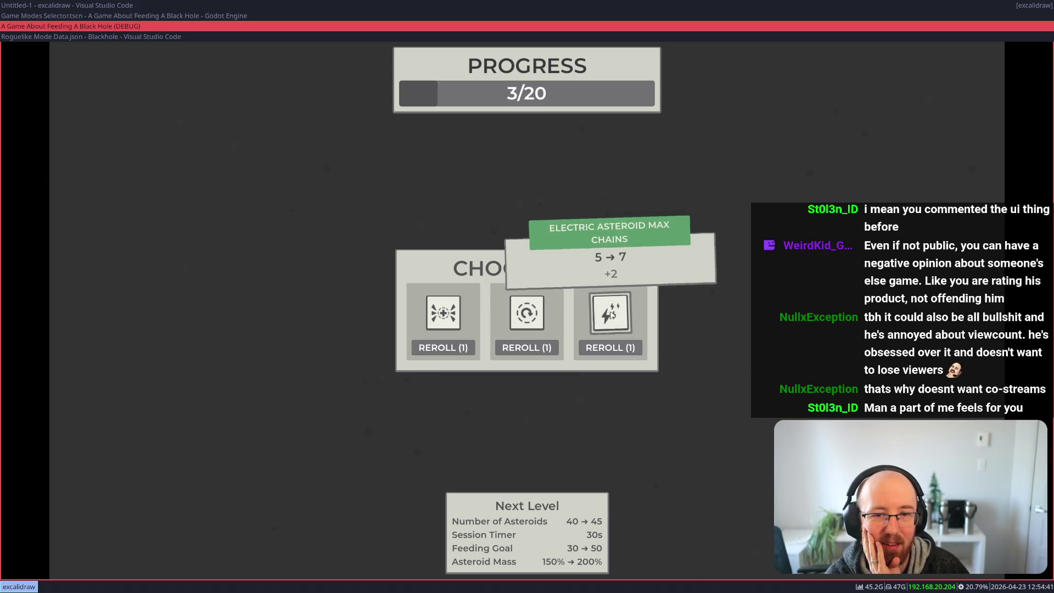
# Step: Pick the third card, Electric Asteroid Max Chains 5 → 7, to start the next level
pyautogui.click(608, 317)
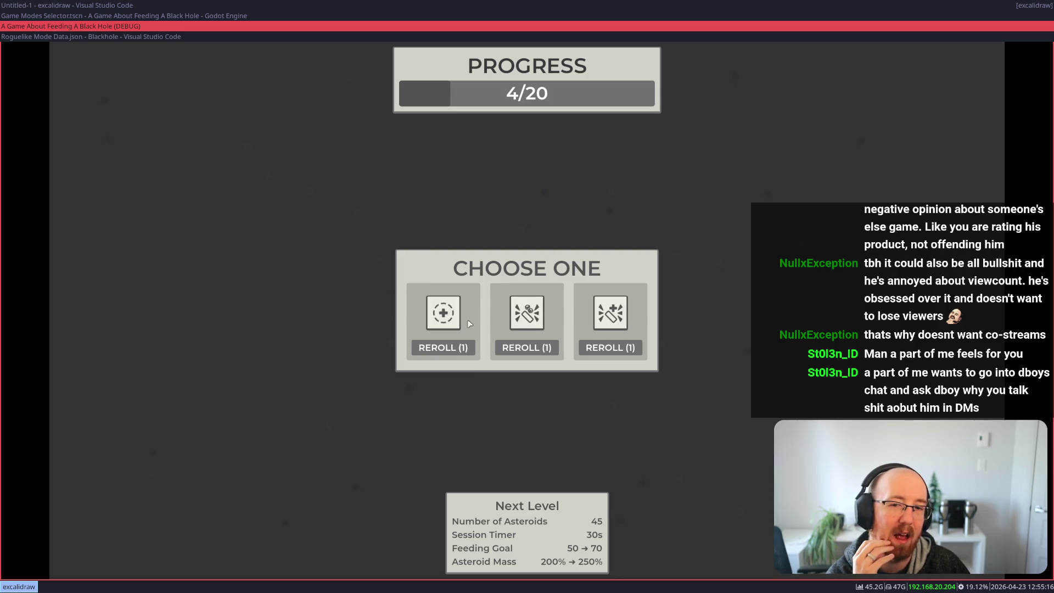
# Step: Play the level through to the 4/20 upgrade screen offering Breaker Damage 1 → 3
pyautogui.moveTo(450, 318)
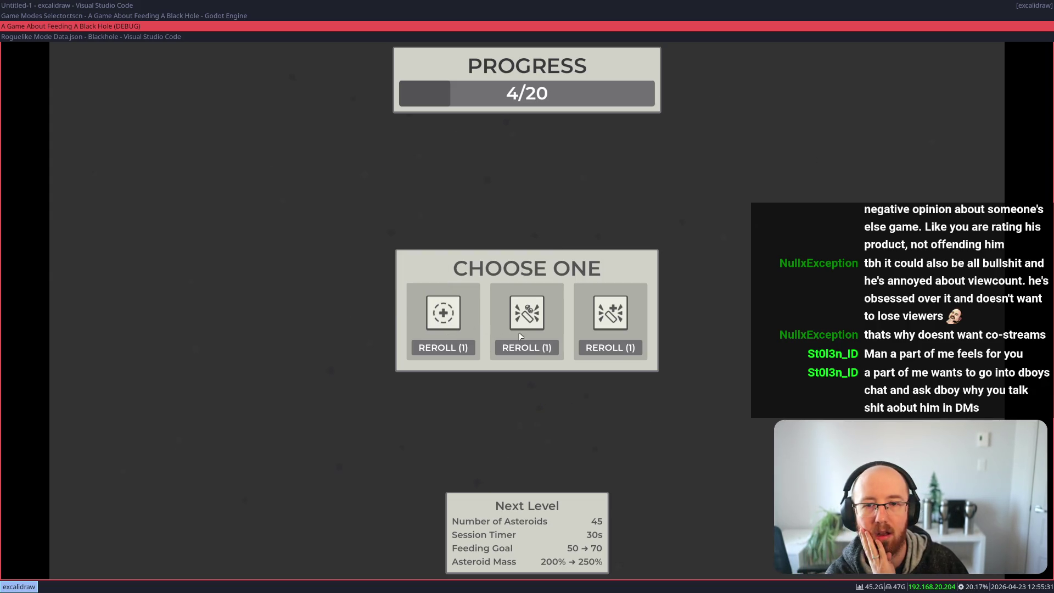
# Step: Reroll the third upgrade offer, then take Breaker Damage 1 → 3
pyautogui.moveTo(615, 325)
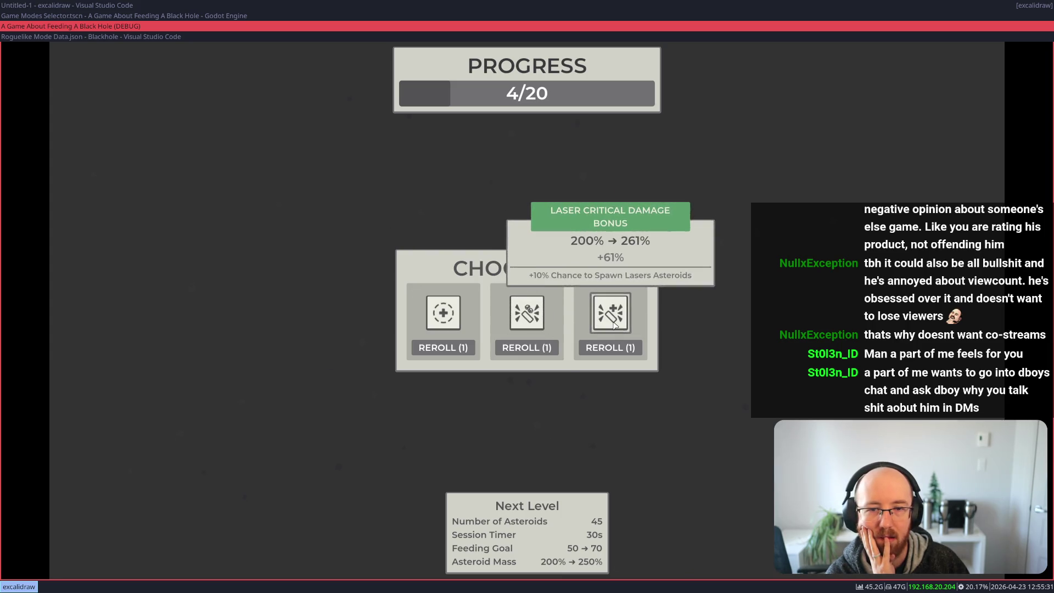
pyautogui.click(616, 353)
pyautogui.moveTo(542, 321)
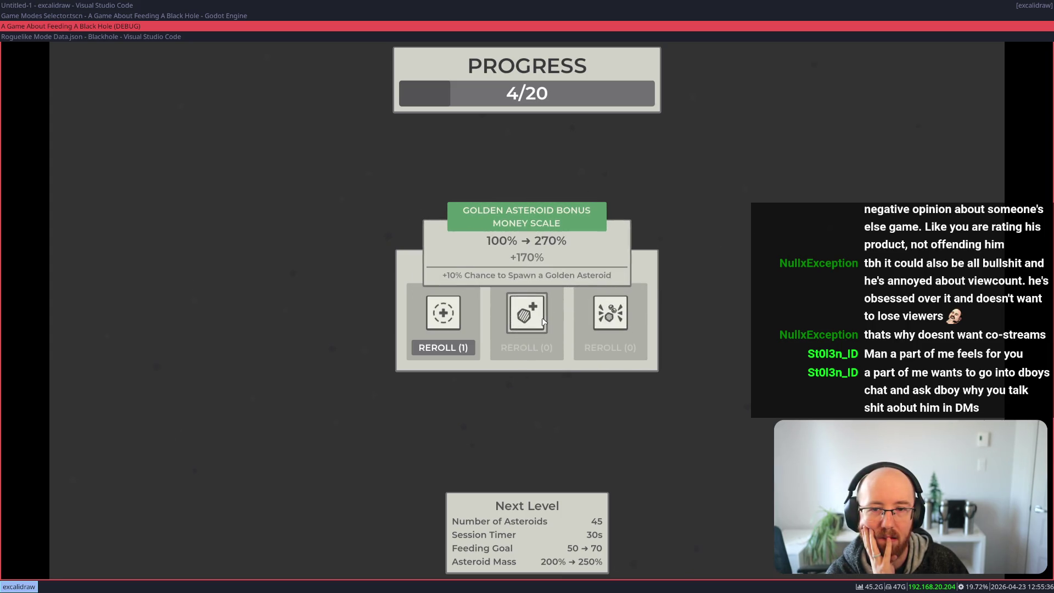
pyautogui.click(451, 312)
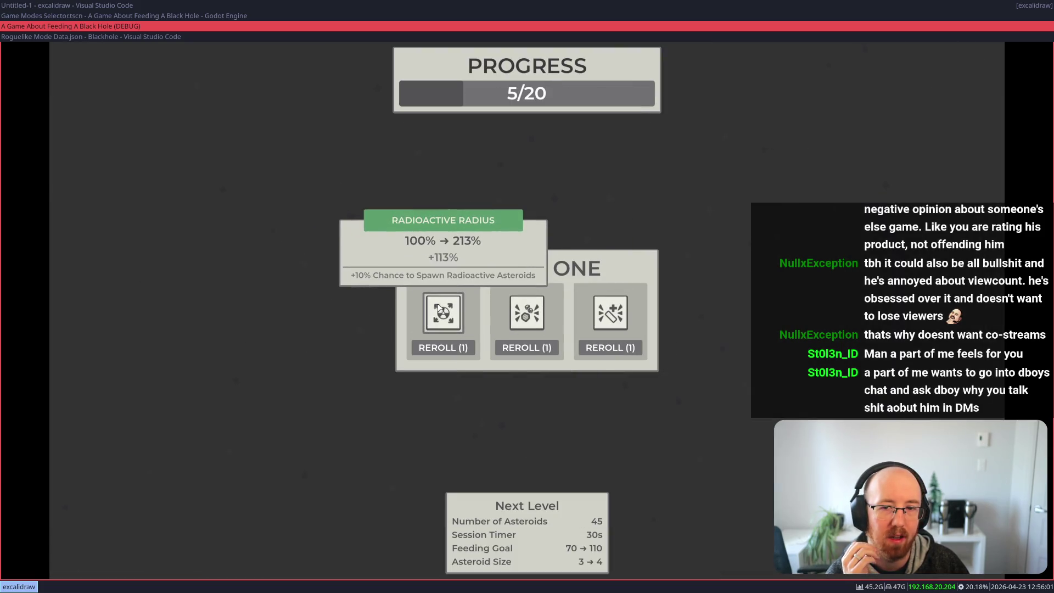
# Step: Take the first upgrade card at 5/20 and start the next level
pyautogui.moveTo(517, 311)
pyautogui.moveTo(599, 327)
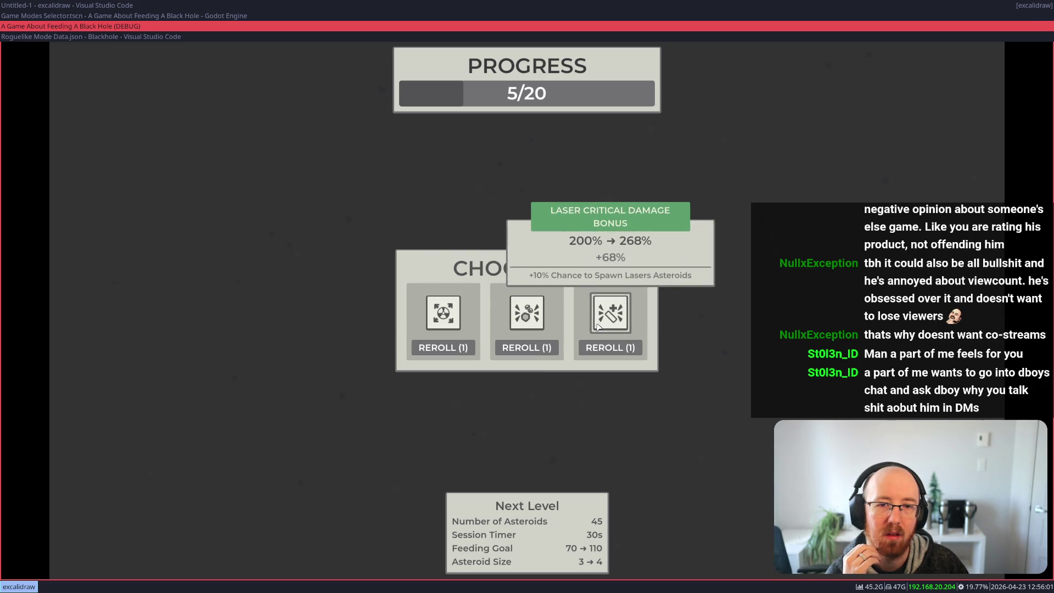
pyautogui.press('space')
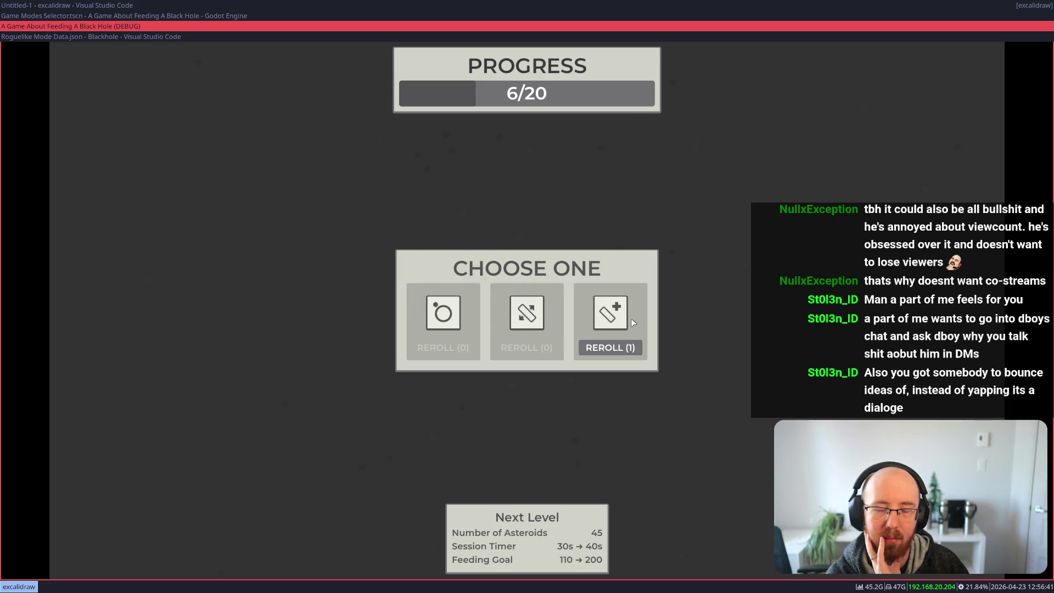
# Step: Take the right-hand Laser Damage upgrade (1 → 3)
pyautogui.moveTo(611, 310)
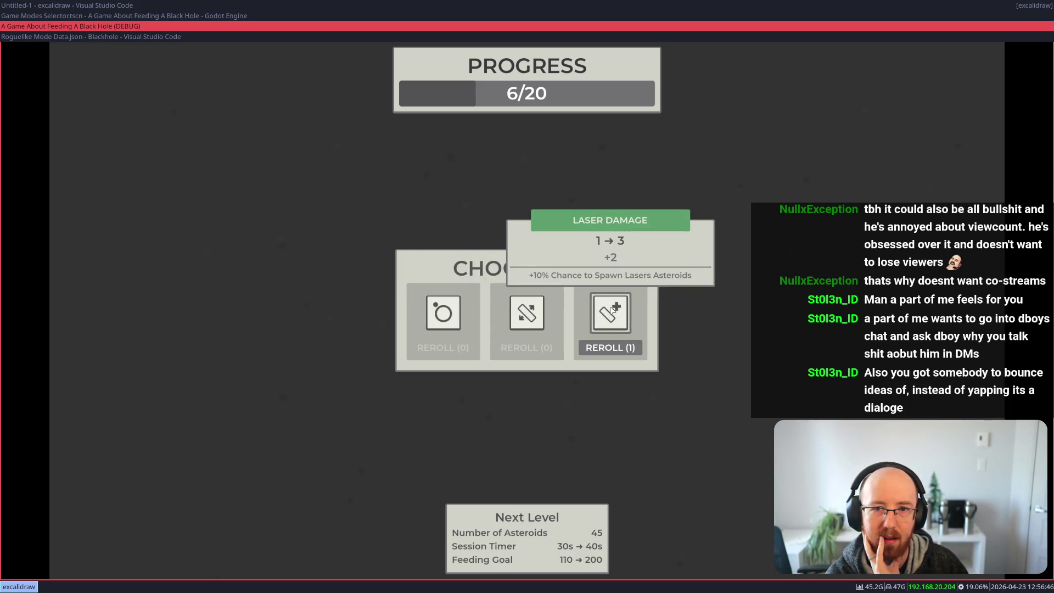
pyautogui.click(612, 310)
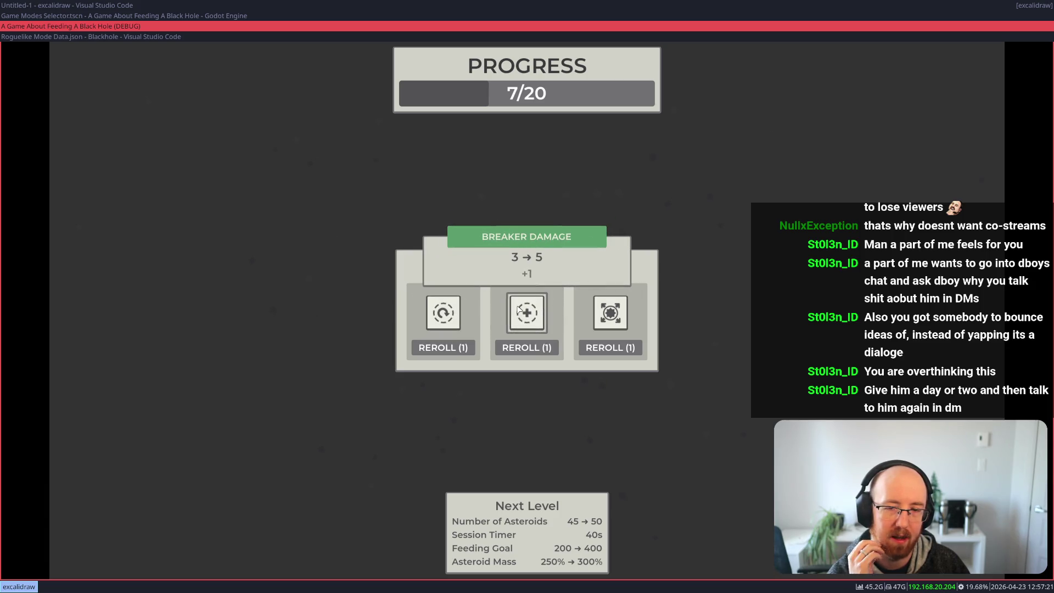
# Step: Reroll the third 7/20 offer and compare the new Breaker Radius and Moon Buff Duration cards
pyautogui.click(616, 356)
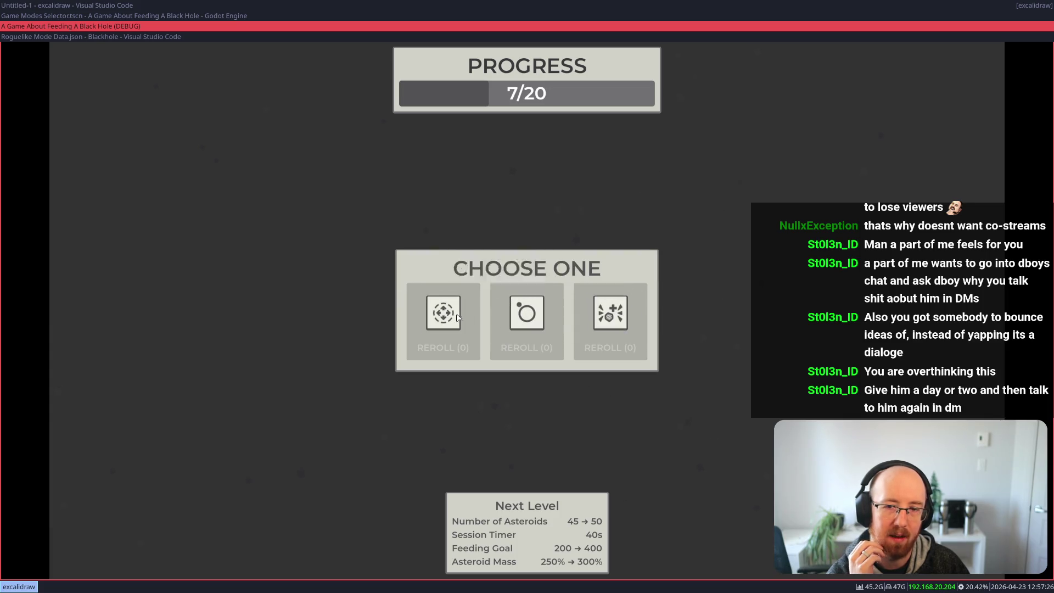
pyautogui.moveTo(456, 317)
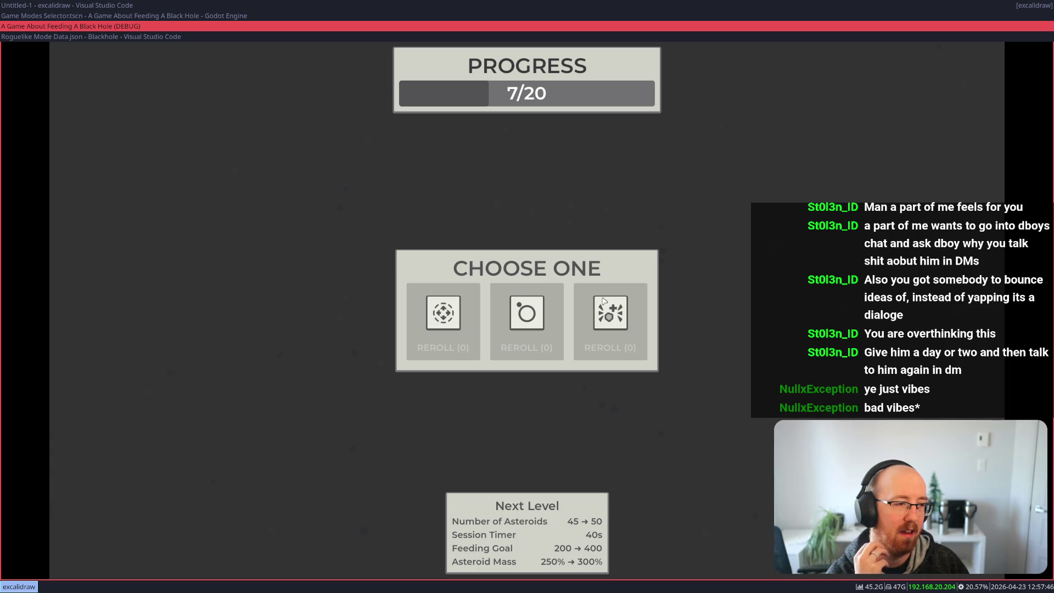
pyautogui.moveTo(606, 308)
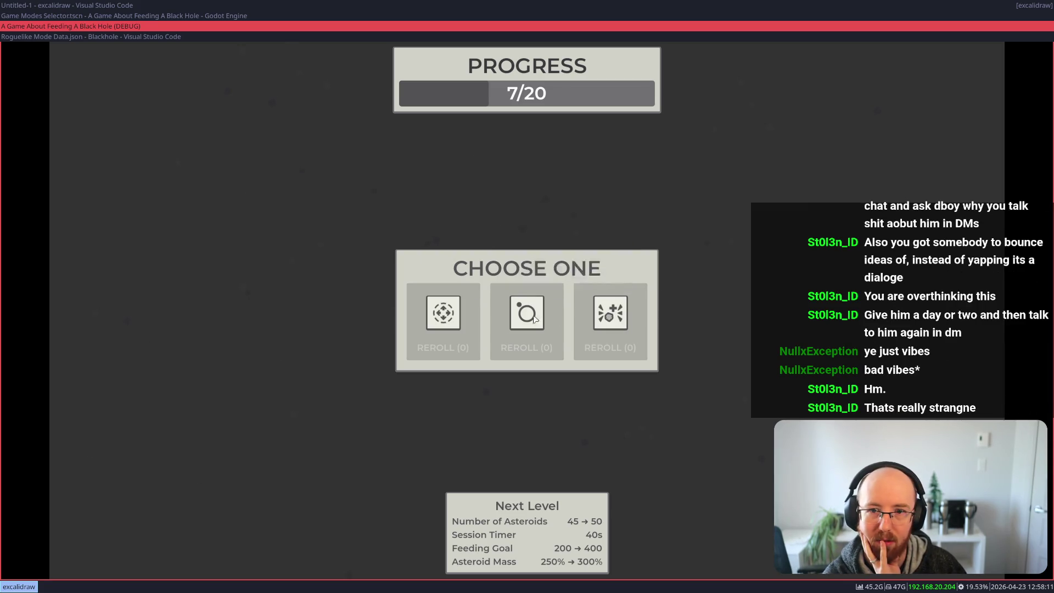
# Step: Take the Golden Asteroid Bonus upgrade and clear the level to reach the 8/20 choice
pyautogui.click(610, 312)
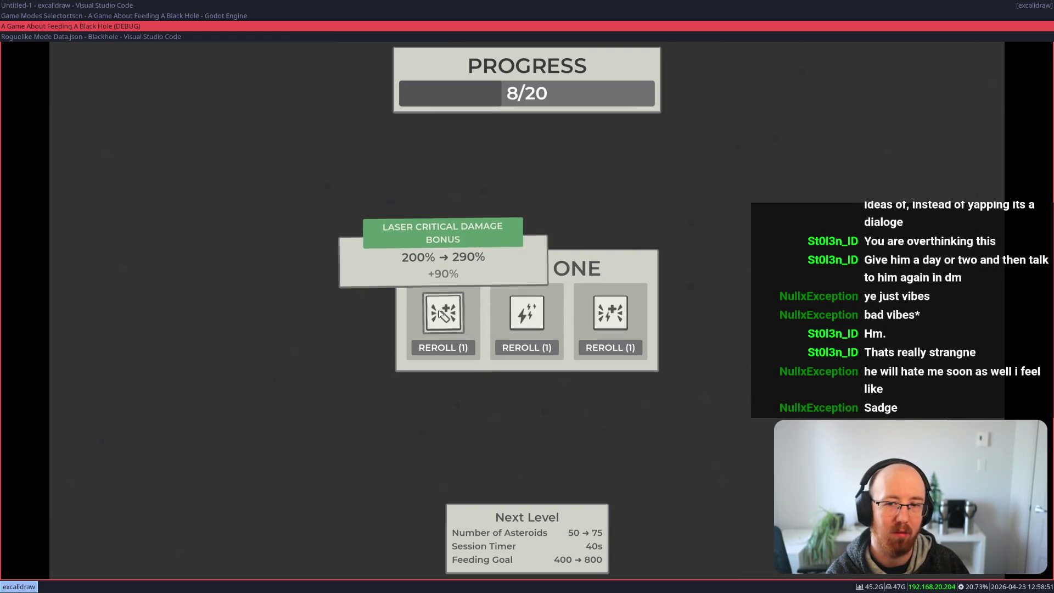
pyautogui.moveTo(521, 310)
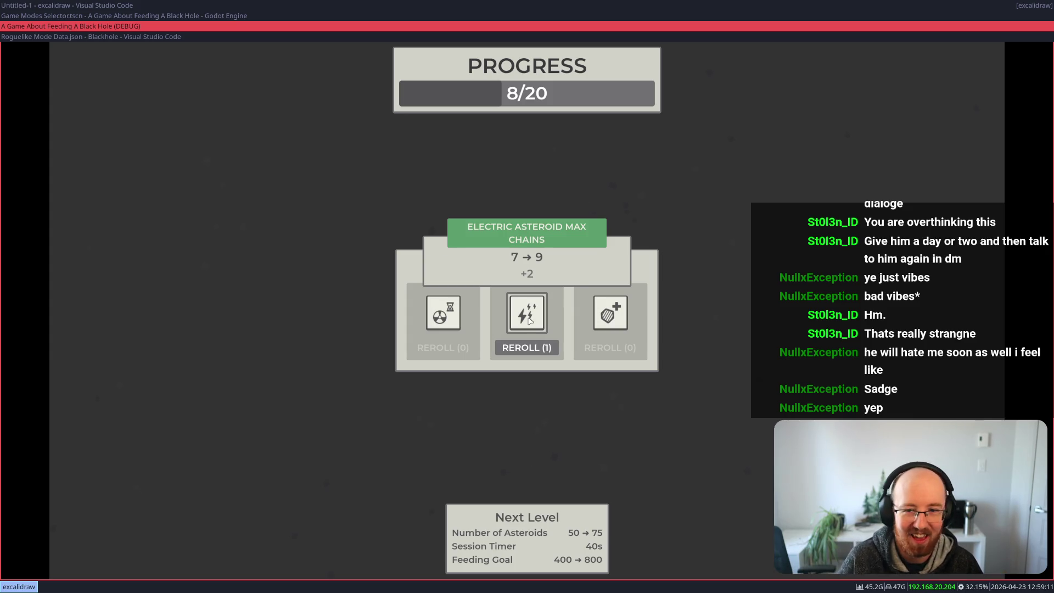
# Step: Take Electric Asteroid Max Chains (7 → 9), clear the level, then take Breaker Radius
pyautogui.click(517, 309)
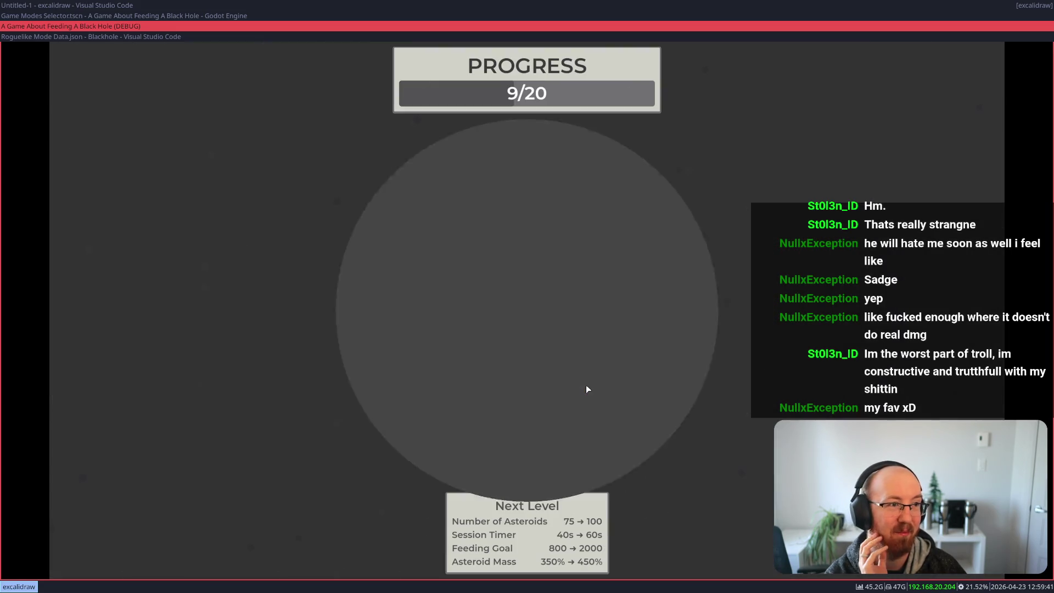
pyautogui.moveTo(605, 309)
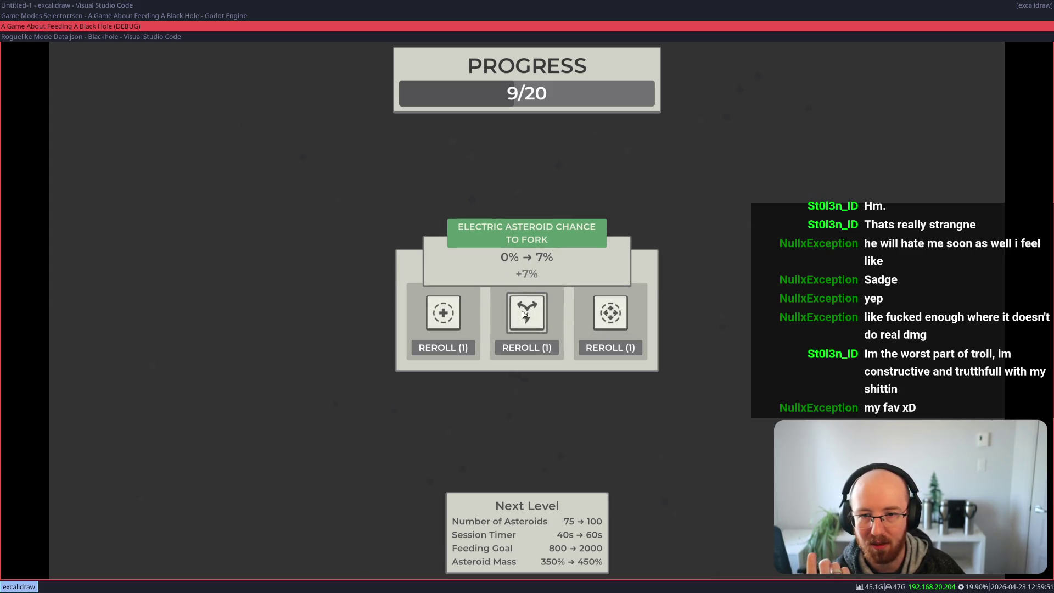
pyautogui.moveTo(436, 321)
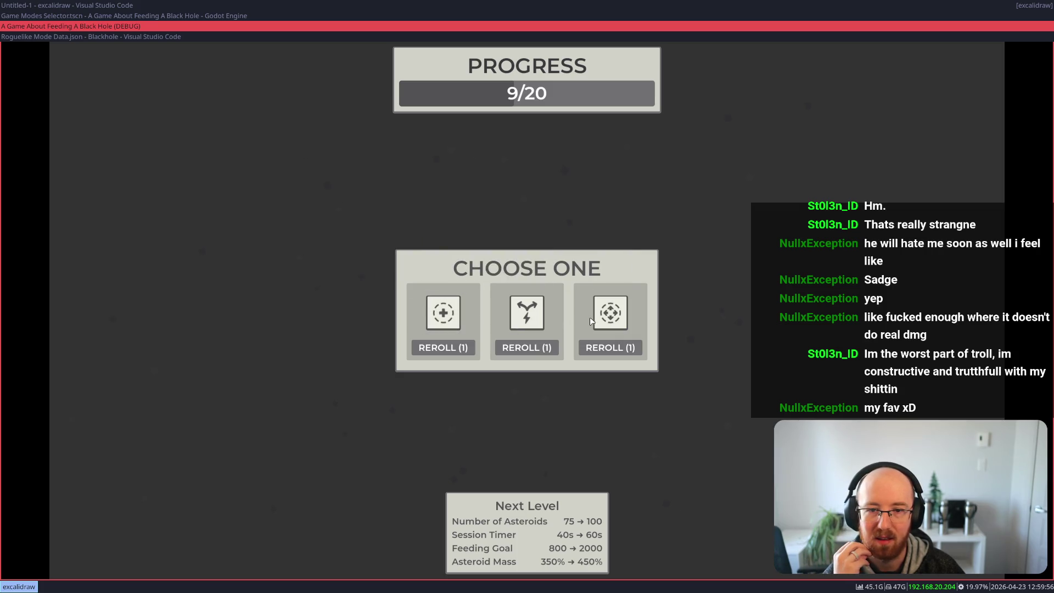
pyautogui.click(612, 323)
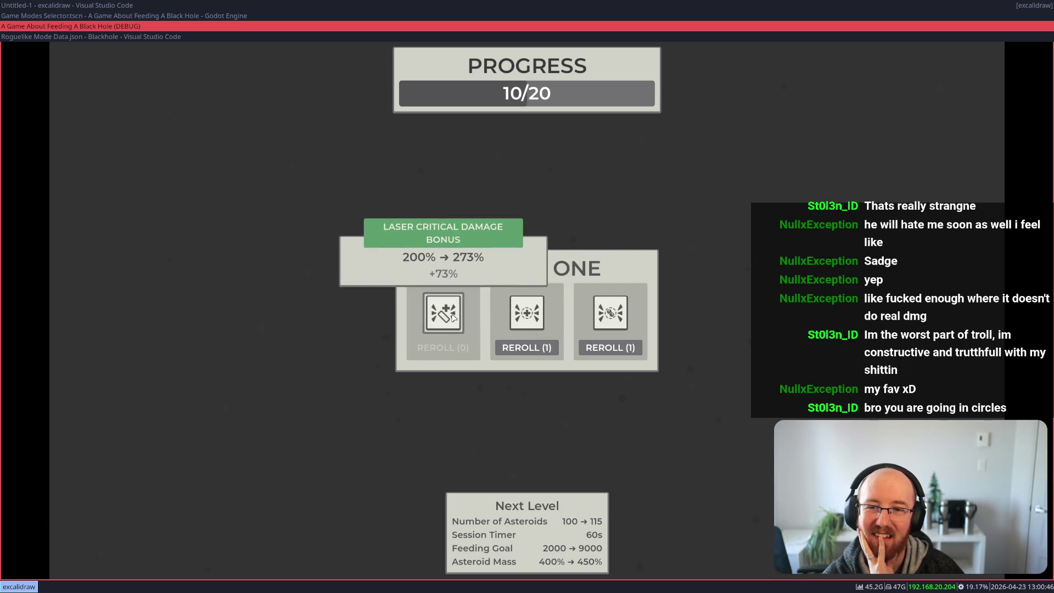
# Step: Reroll the third 10/20 offer, then take Electric Asteroid Critical Damage Chance
pyautogui.click(606, 354)
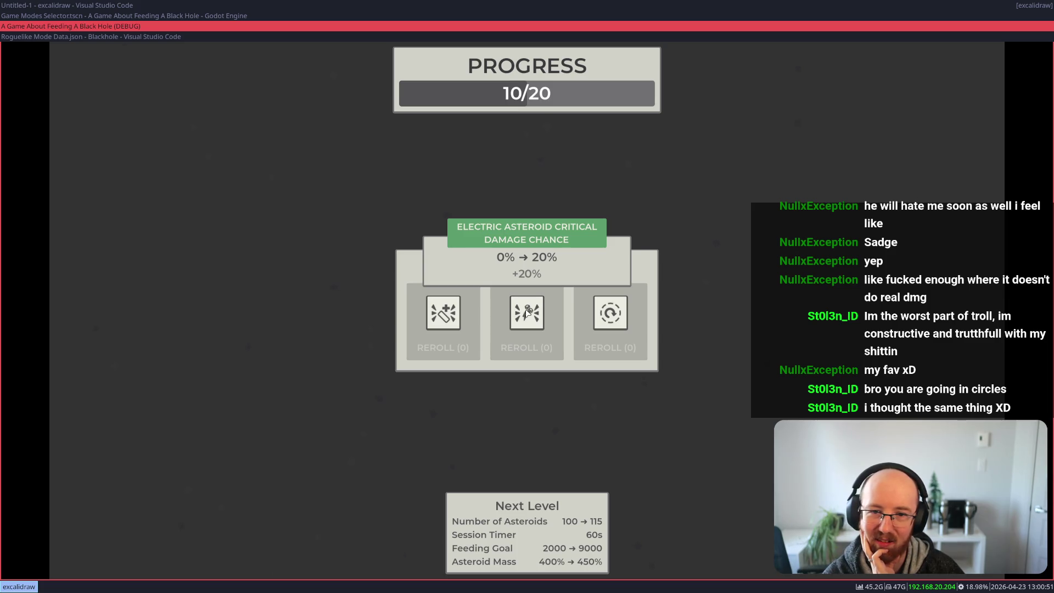
pyautogui.click(521, 317)
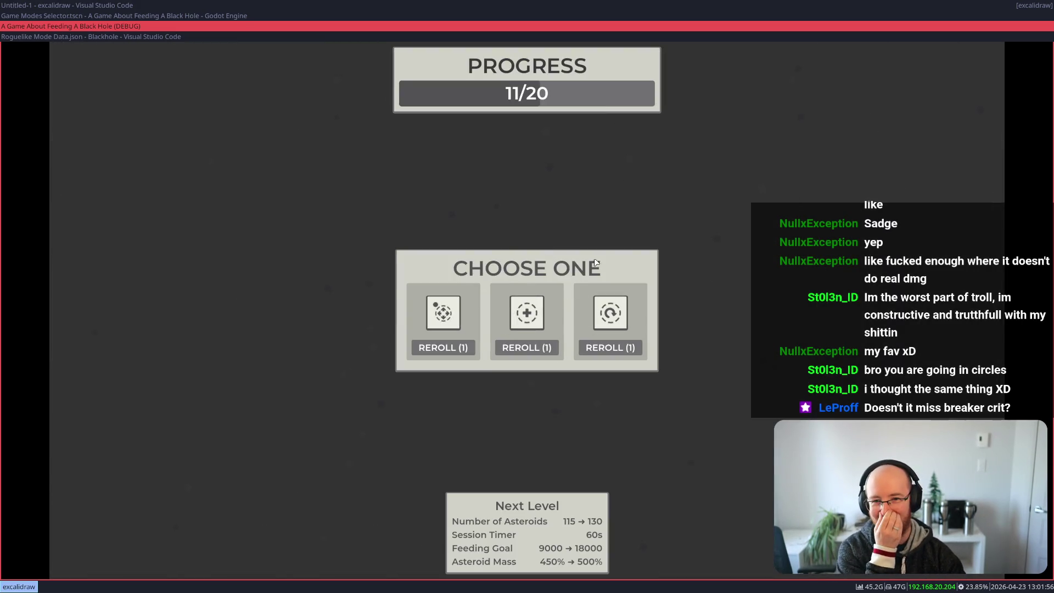
# Step: Clear the 60-second level to reach the 11/20 upgrade choice
pyautogui.moveTo(451, 317)
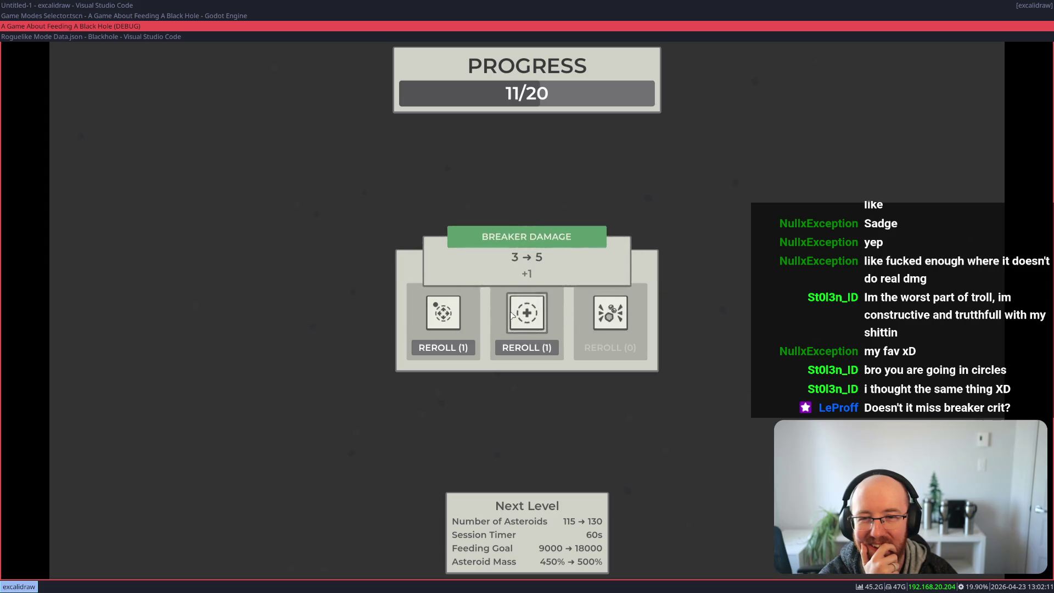
# Step: Reroll the leftmost 11/20 offer, compare the cards, and take Golden Asteroid Crit Chance
pyautogui.click(443, 347)
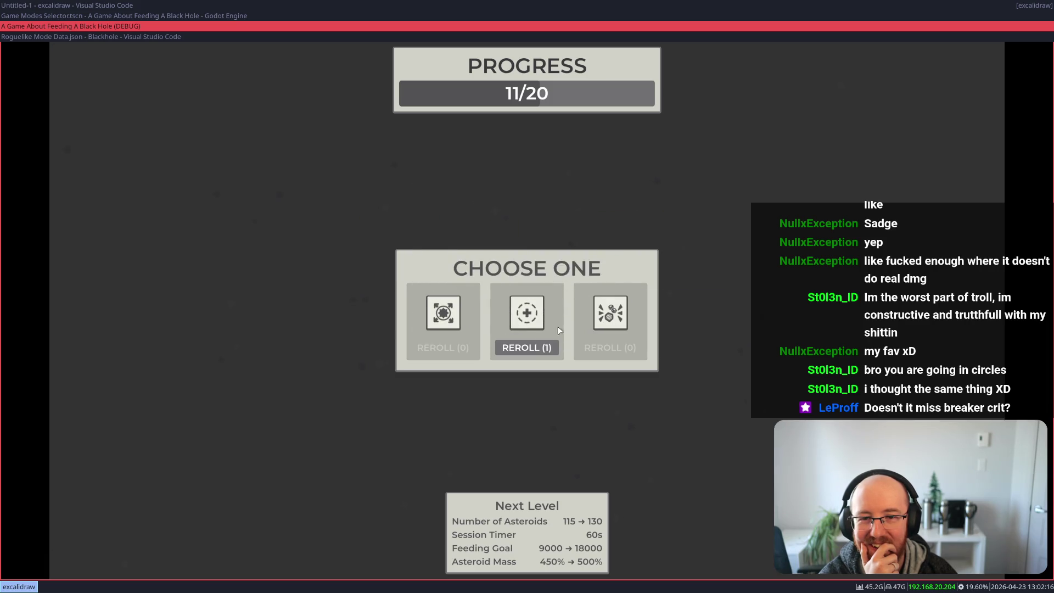
pyautogui.moveTo(509, 319)
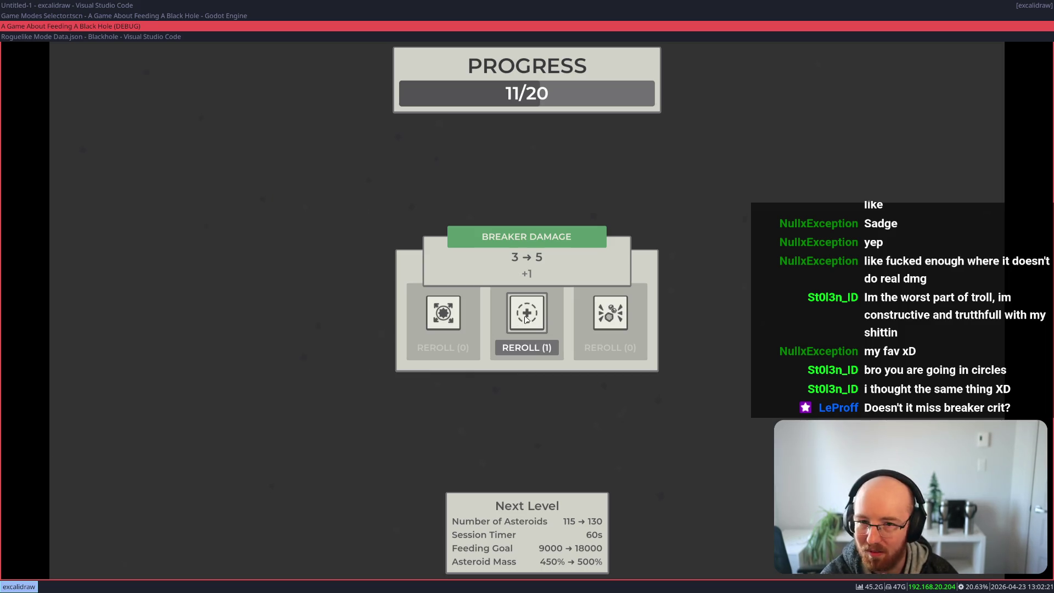
pyautogui.moveTo(598, 321)
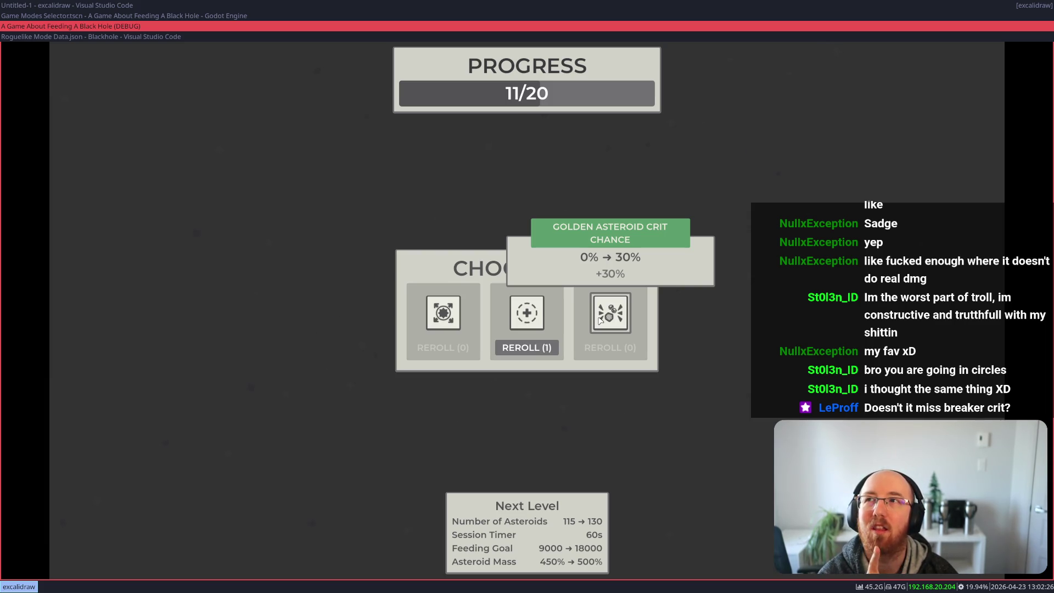
pyautogui.click(600, 320)
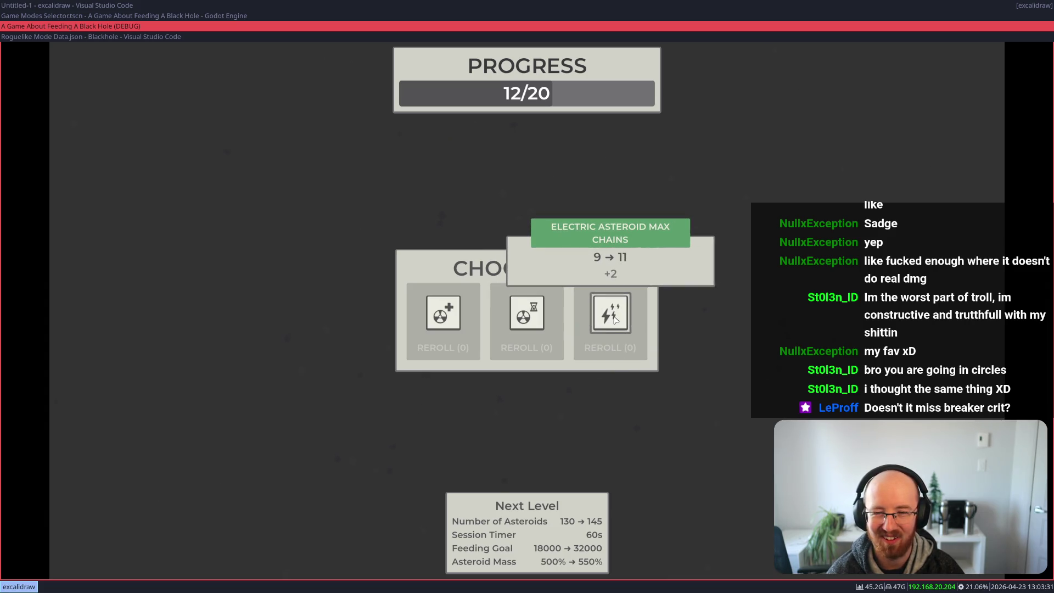
# Step: Take Radioactive Damage Per Second (1 → 4) at 12/20 to begin the next level
pyautogui.click(450, 314)
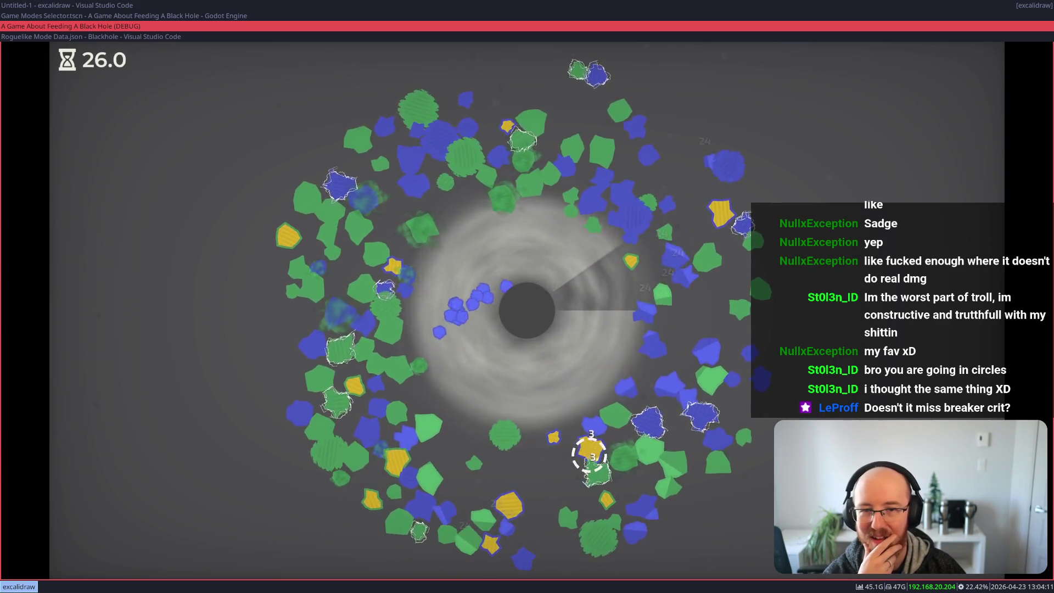
# Step: Reset the level with the debug R key and clear it to reach the 13/20 choice
pyautogui.press('r')
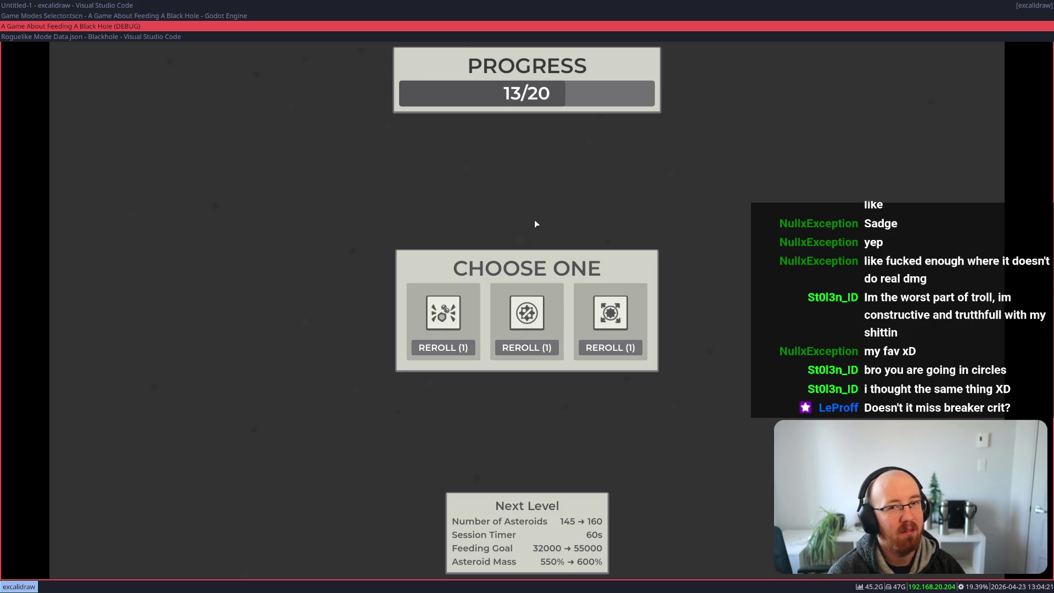
pyautogui.moveTo(435, 311)
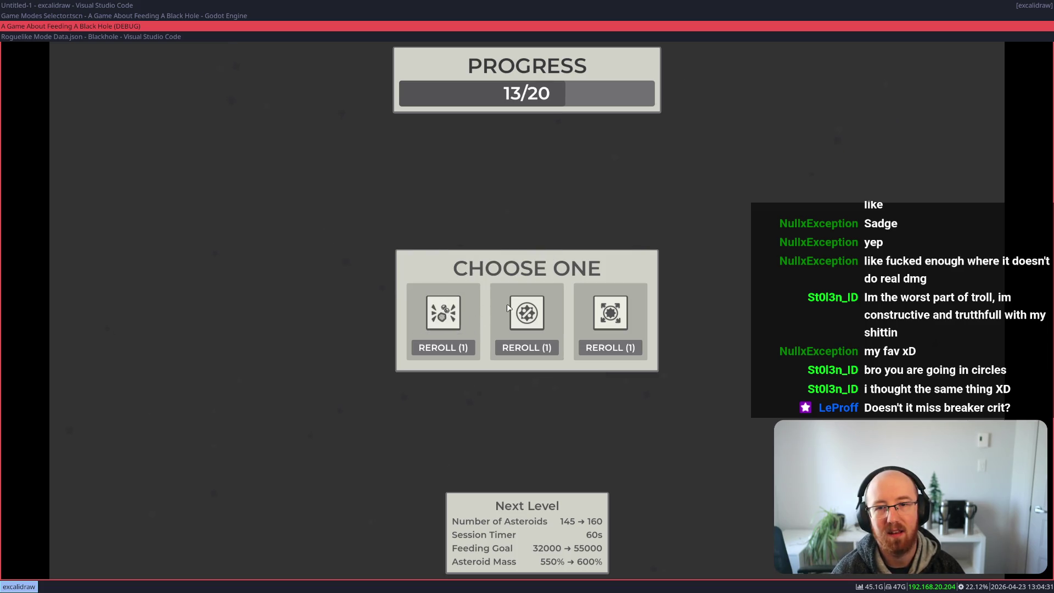
# Step: Reroll the third and first upgrade cards, then pick Electric Asteroid Max Chains (9 → 12)
pyautogui.moveTo(519, 314)
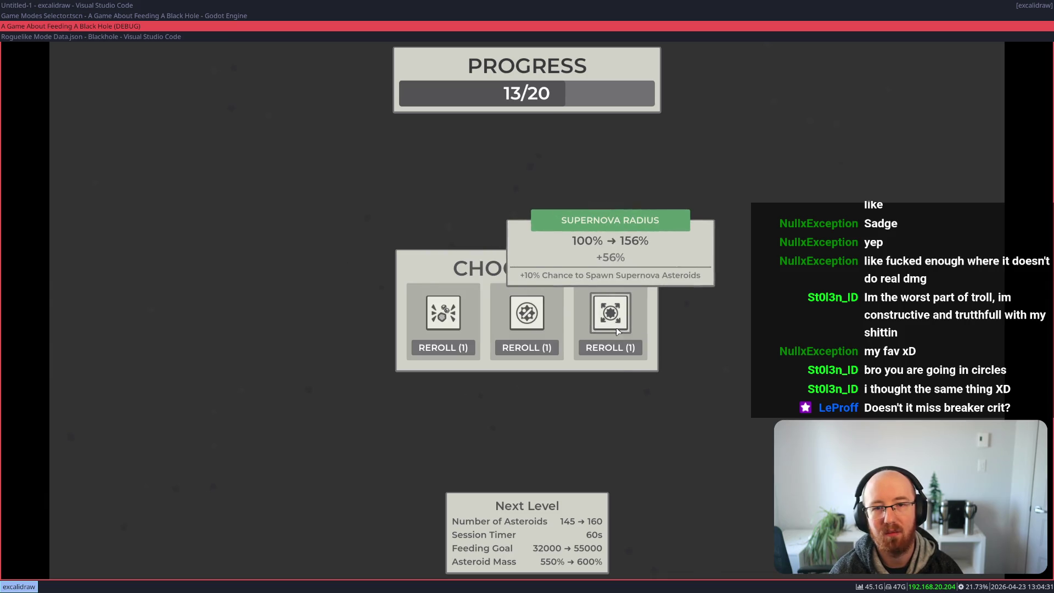
pyautogui.click(610, 347)
pyautogui.moveTo(621, 319)
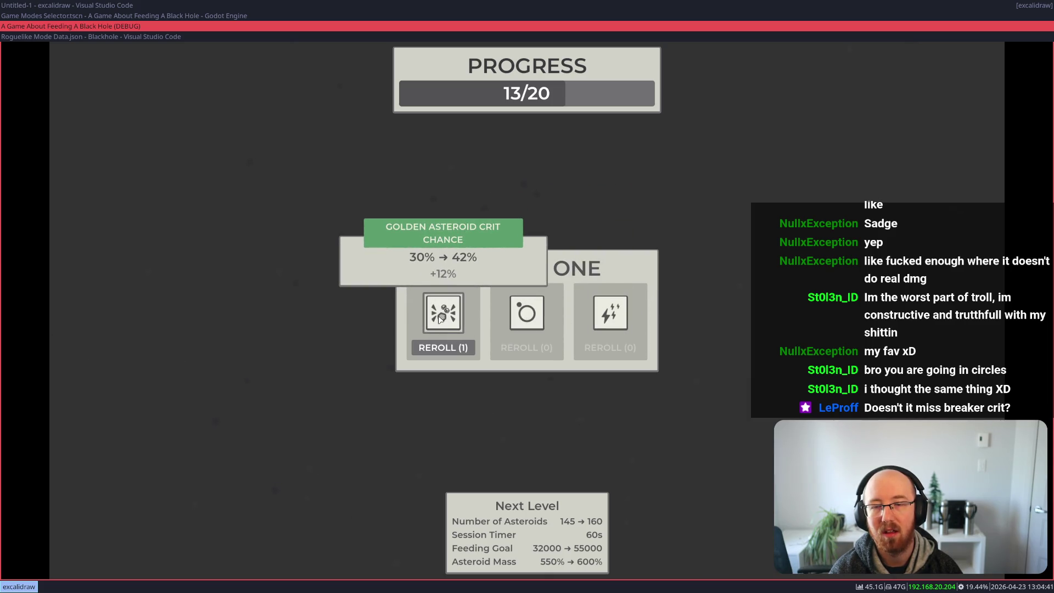
pyautogui.click(444, 346)
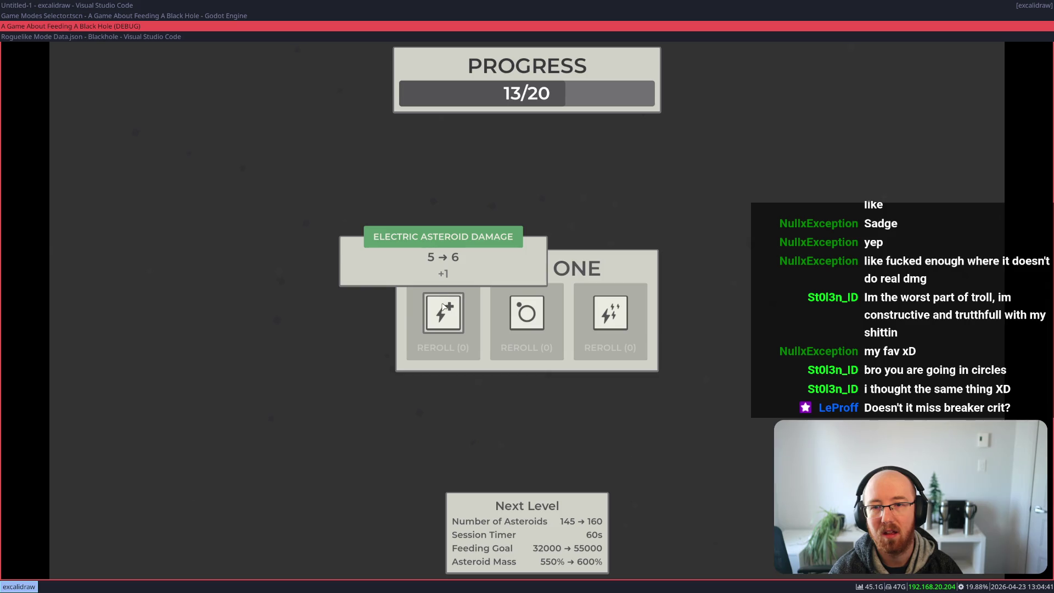
pyautogui.click(605, 318)
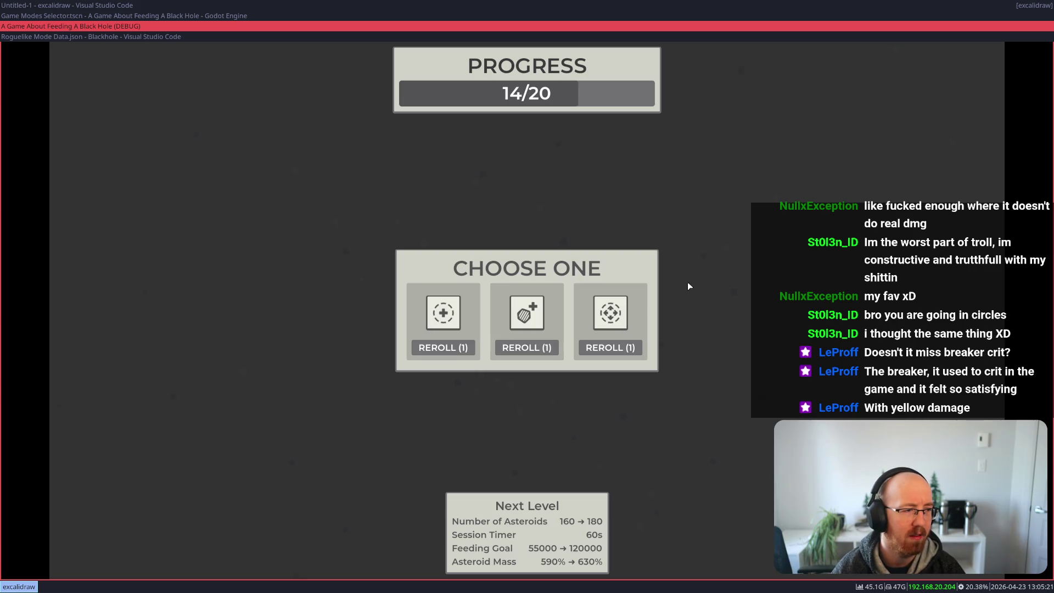
# Step: Play the debug level until the 14/20 Choose One panel offers three new upgrades
pyautogui.moveTo(602, 321)
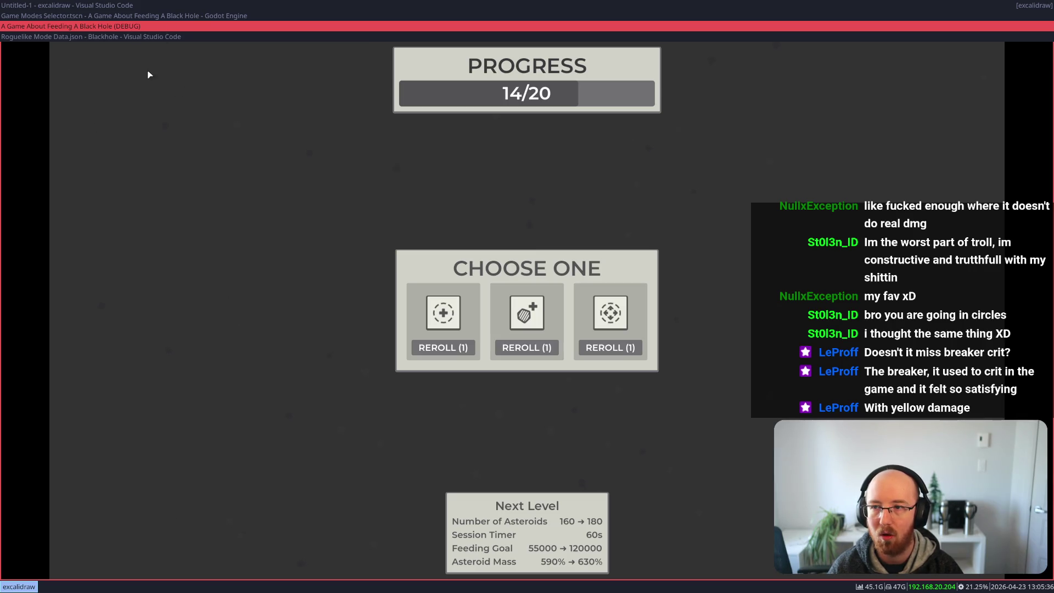
# Step: Reroll the third card into Radioactive Radius and take it, raising radius from 213% to 276%
pyautogui.moveTo(453, 312)
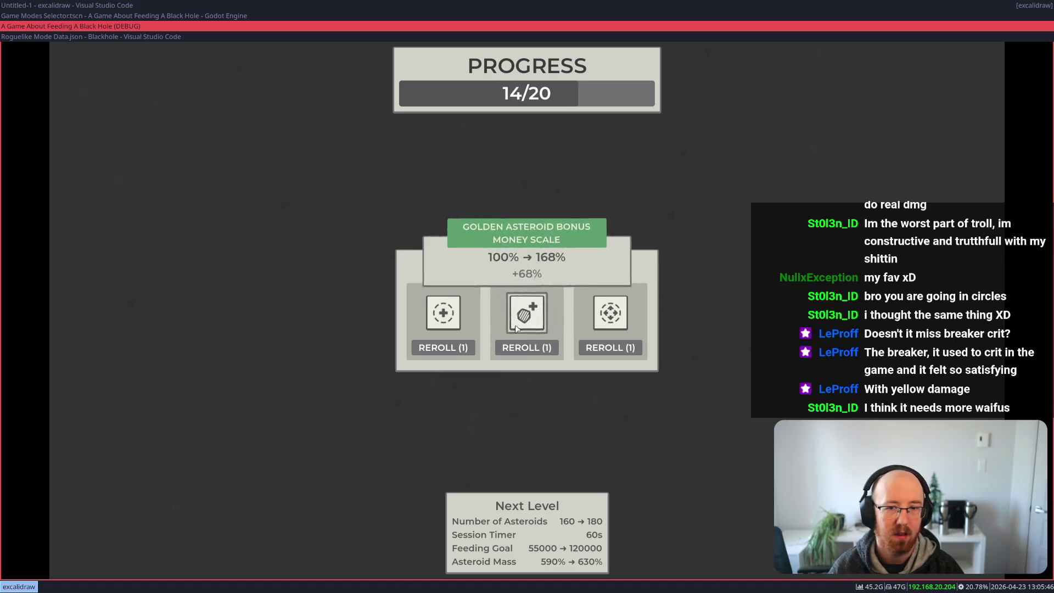
pyautogui.moveTo(530, 330)
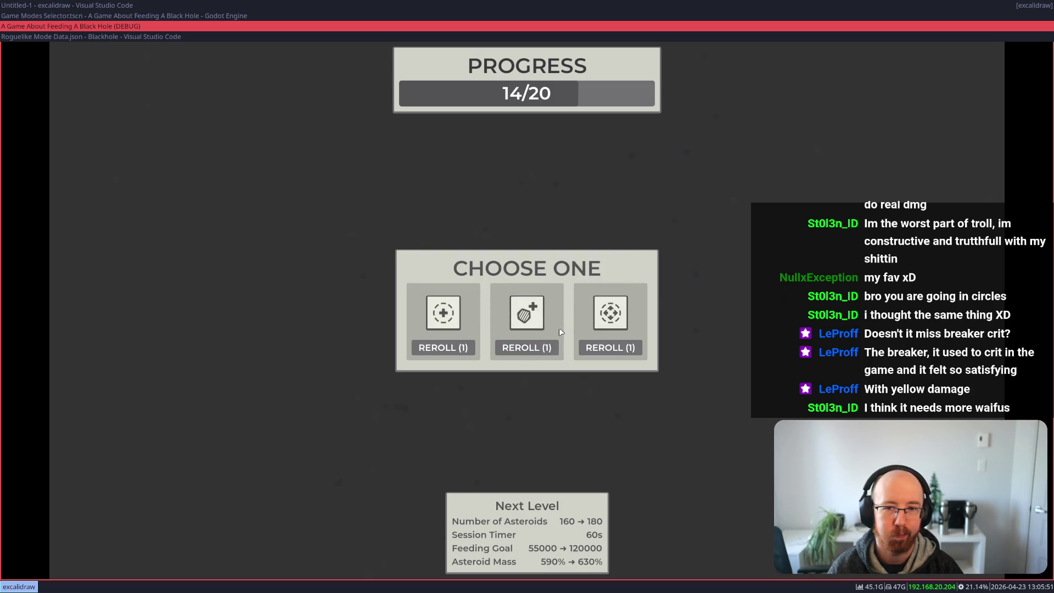
pyautogui.click(614, 351)
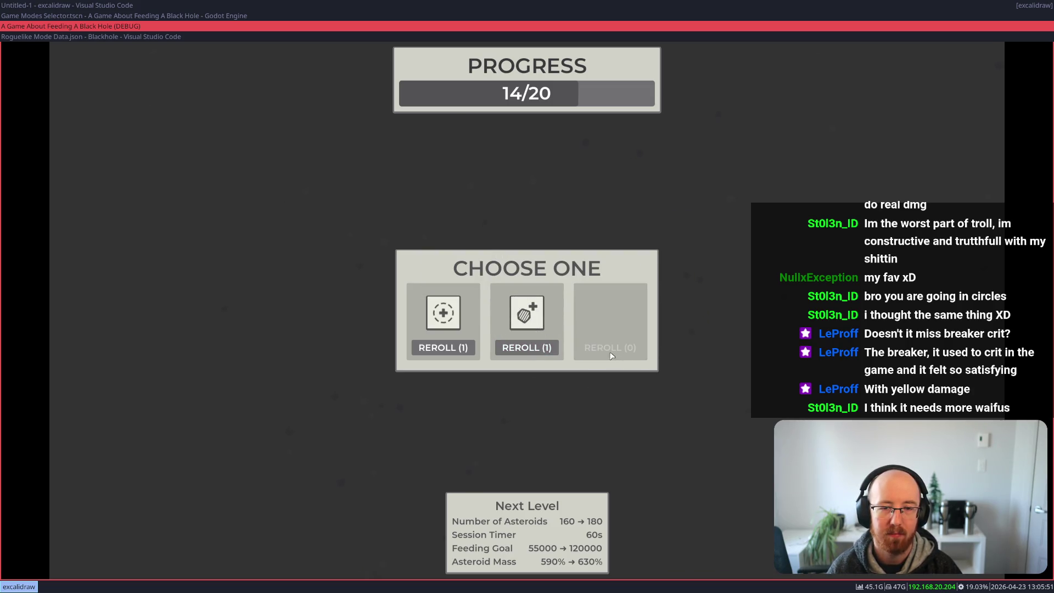
pyautogui.moveTo(608, 319)
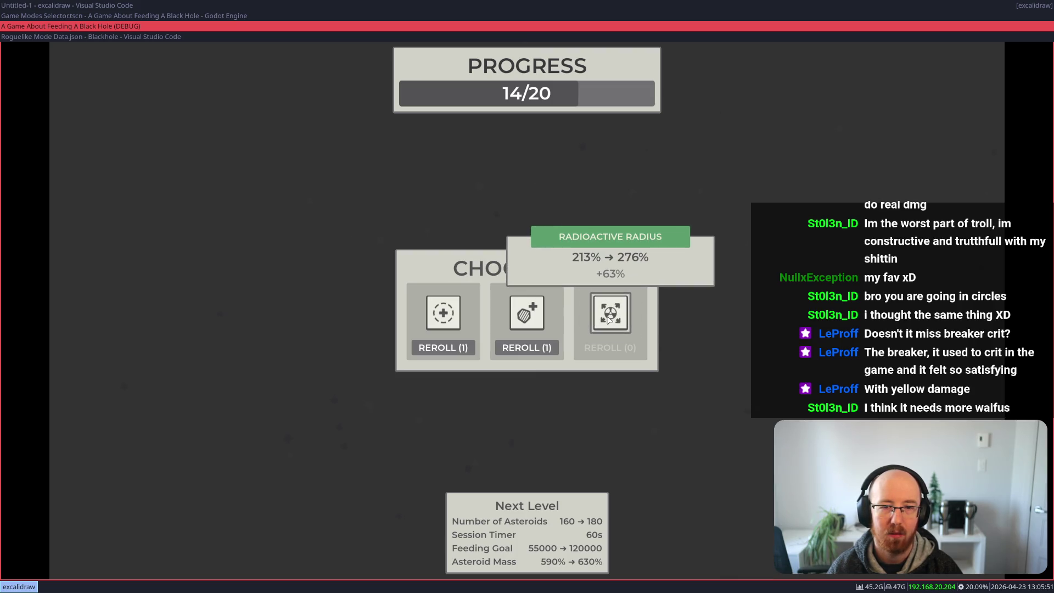
pyautogui.click(609, 318)
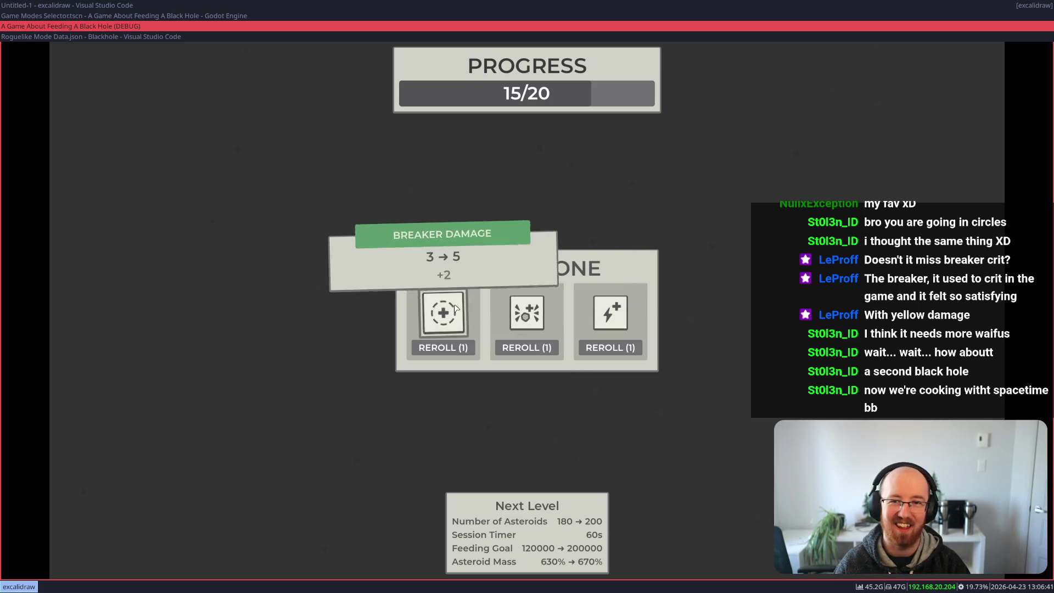
# Step: Take Breaker Damage (3 → 5), play on to 16/20, and bring up Roguelike Mode Data.json
pyautogui.moveTo(625, 314)
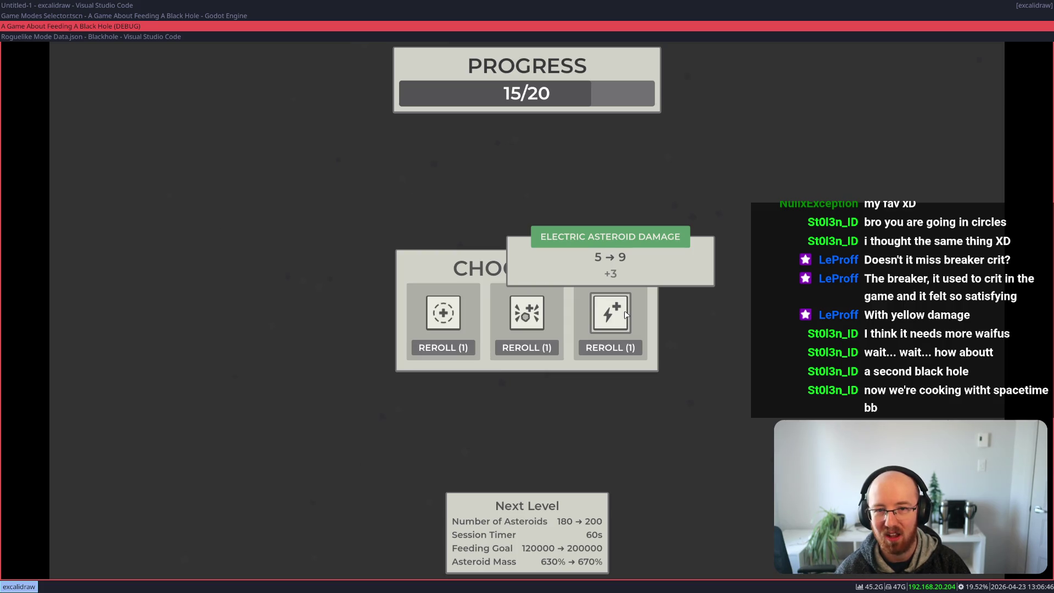
pyautogui.click(458, 319)
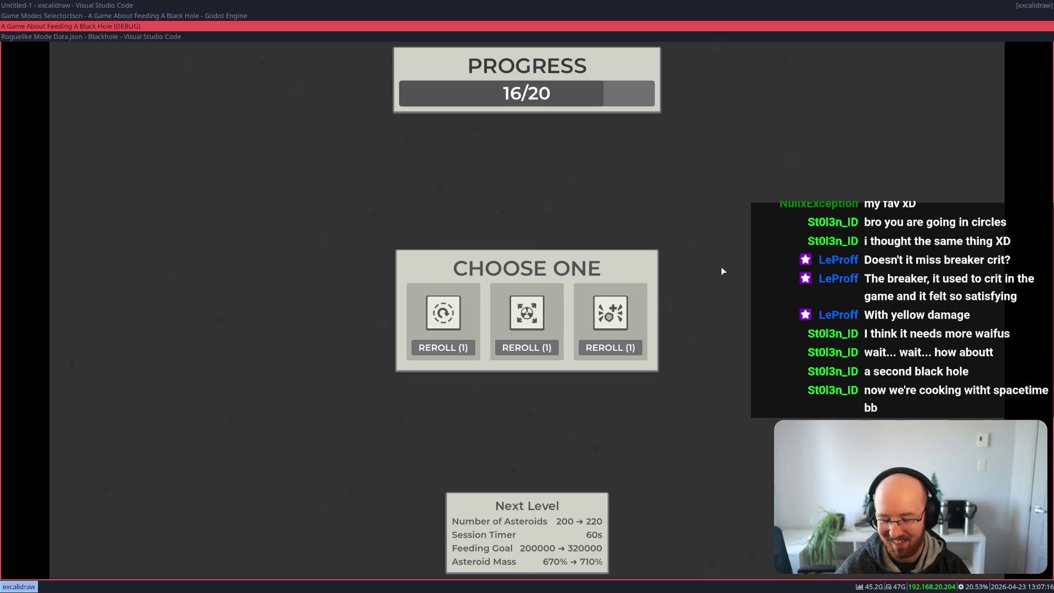
pyautogui.press('super+f')
pyautogui.press('super+f')
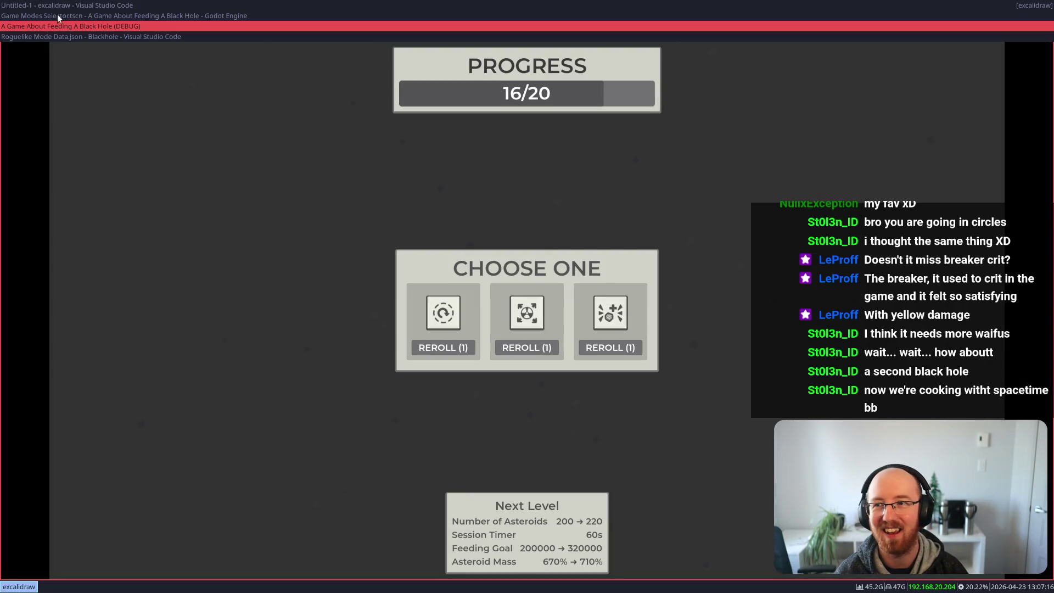
pyautogui.click(60, 34)
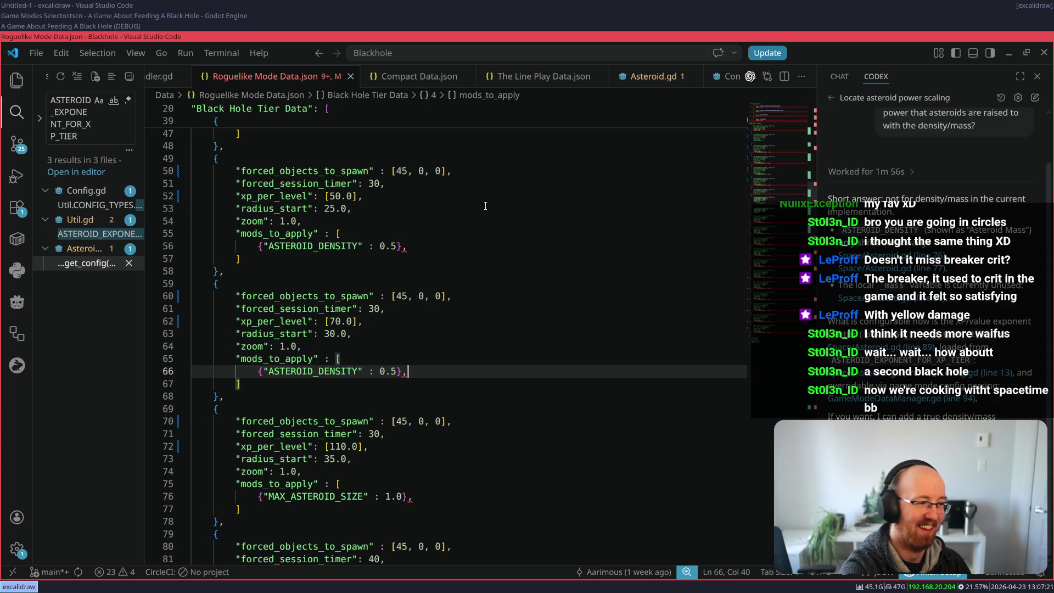
# Step: Under the purple-level entry in TODO.md, add 'Level 15 tuning. Increase required 2-5x'
pyautogui.press('super+minus')
pyautogui.click(253, 312)
pyautogui.press('super+f')
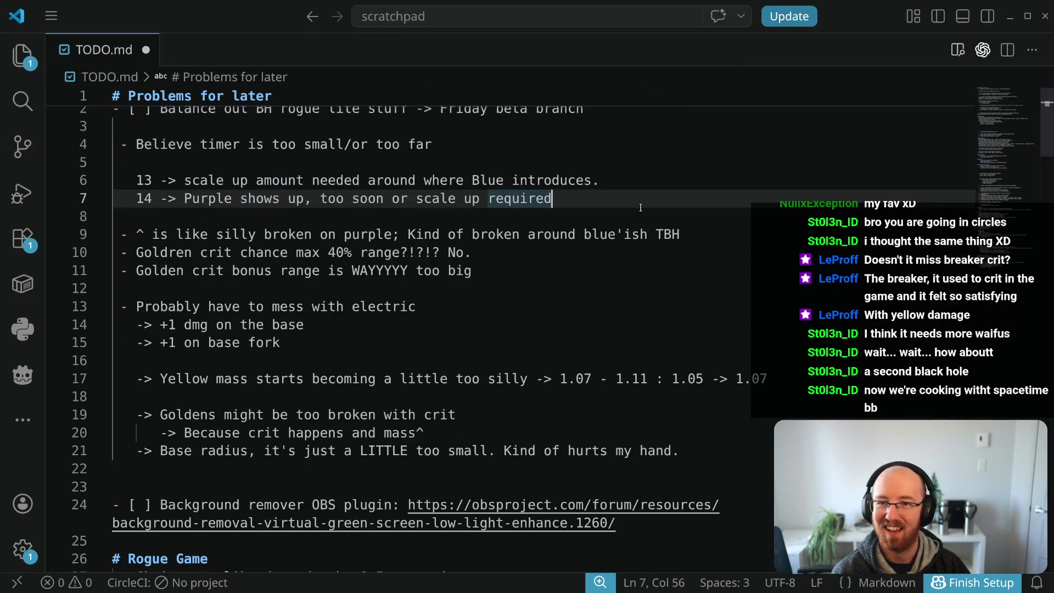
pyautogui.press('Return')
pyautogui.press('Return')
pyautogui.write('Level 15 tuning. Increase required 2-5x')
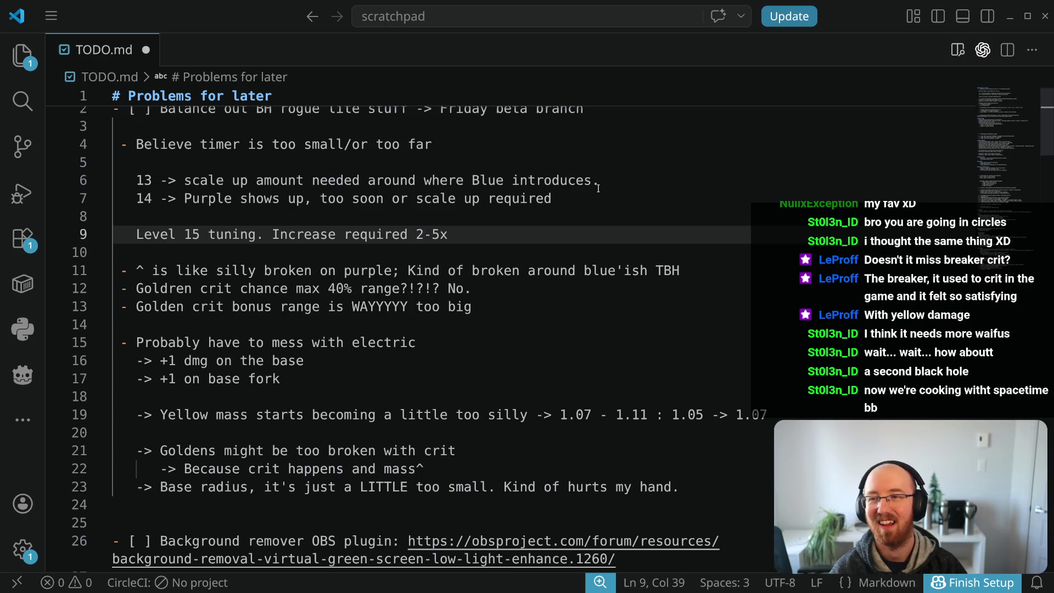
pyautogui.press('super+f')
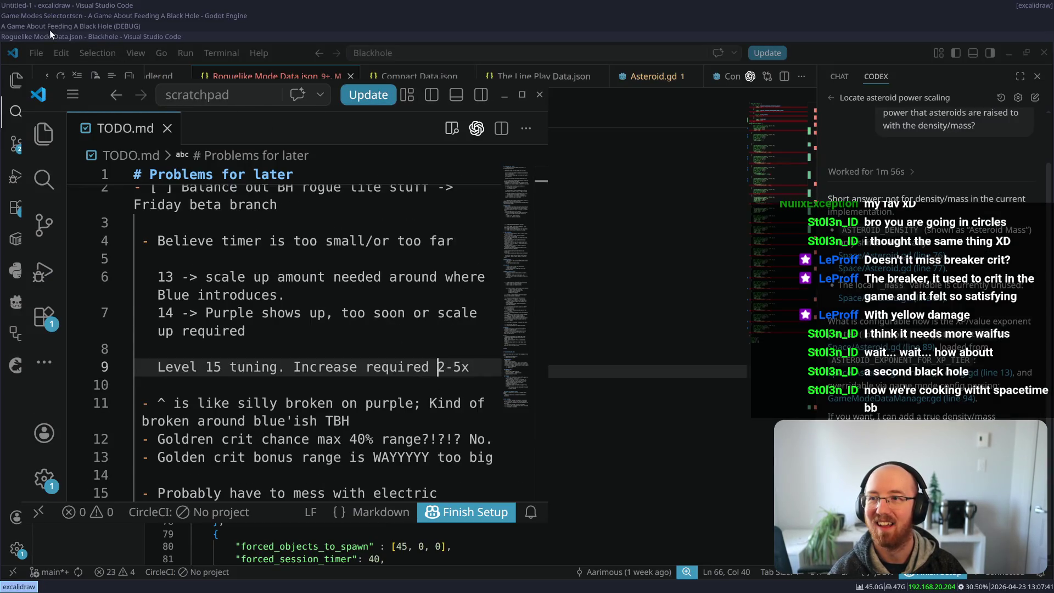
pyautogui.click(49, 30)
pyautogui.click(432, 212)
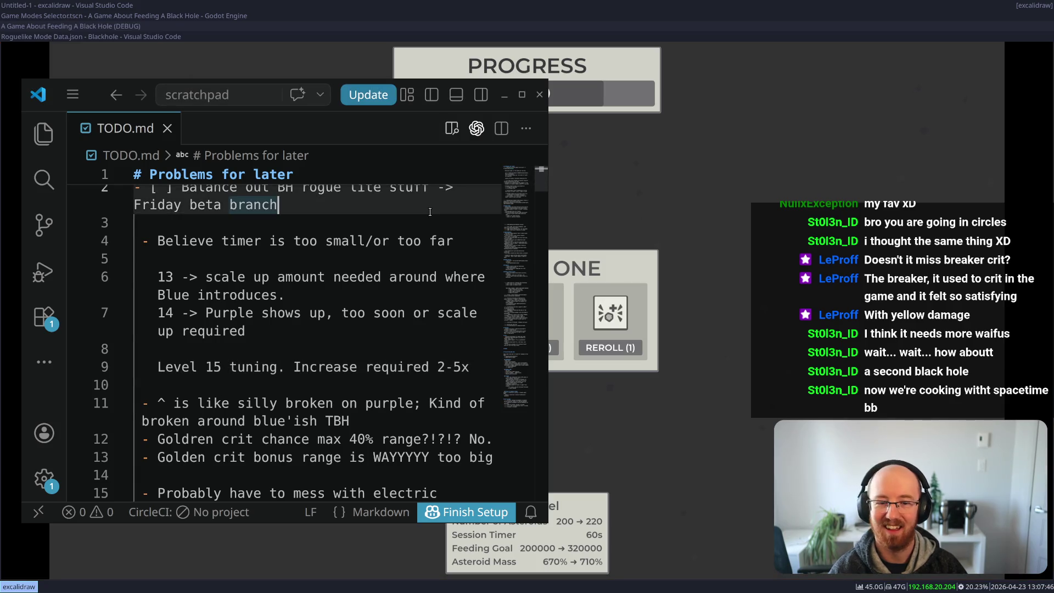
# Step: Hide the notes, take Radioactive Radius (276% → 360%), clear the level, and reroll the right card
pyautogui.press('super+minus')
pyautogui.moveTo(538, 327)
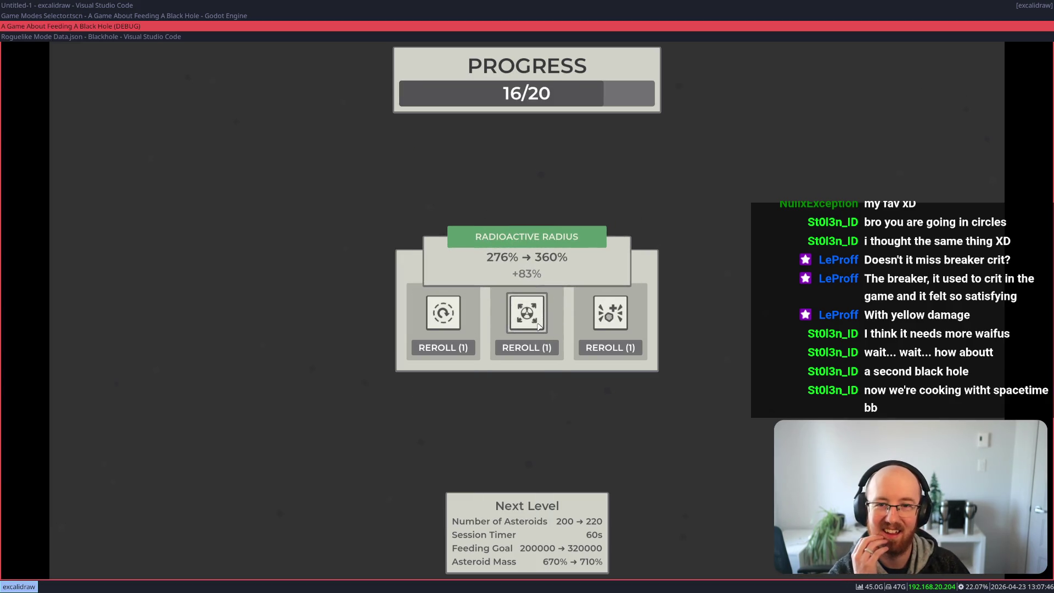
pyautogui.click(538, 326)
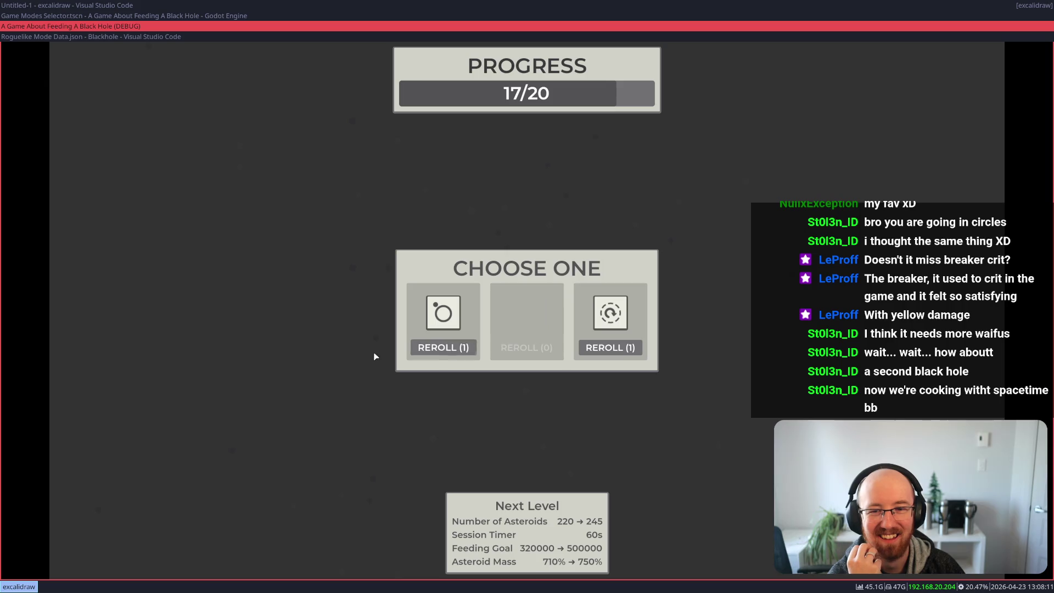
pyautogui.click(617, 354)
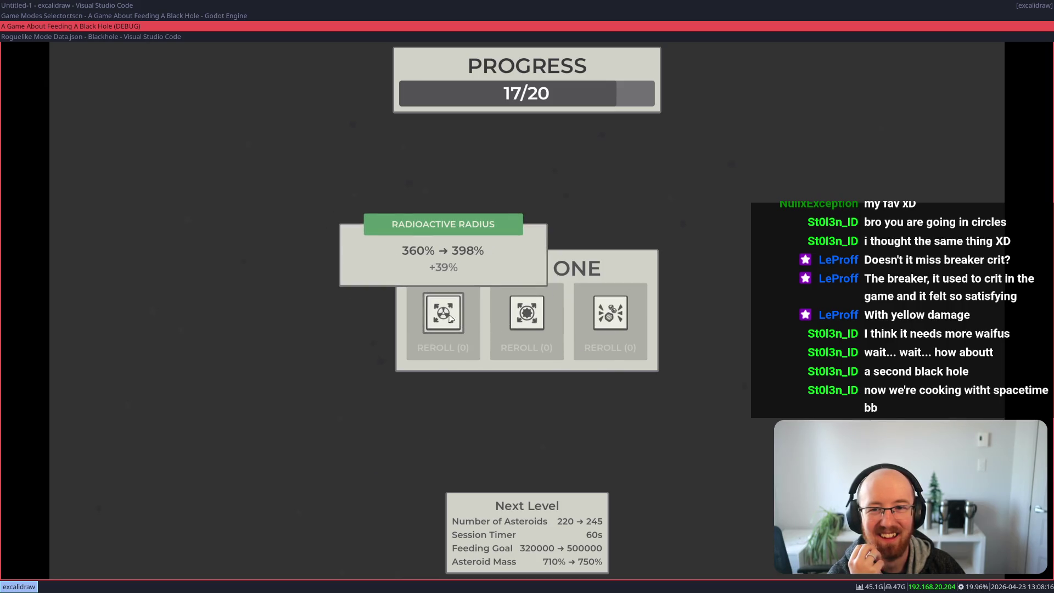
# Step: Take Radioactive Radius (360% → 398%), reroll the middle card, and pick Moon Buff Duration (3.0 → 4.2)
pyautogui.click(449, 319)
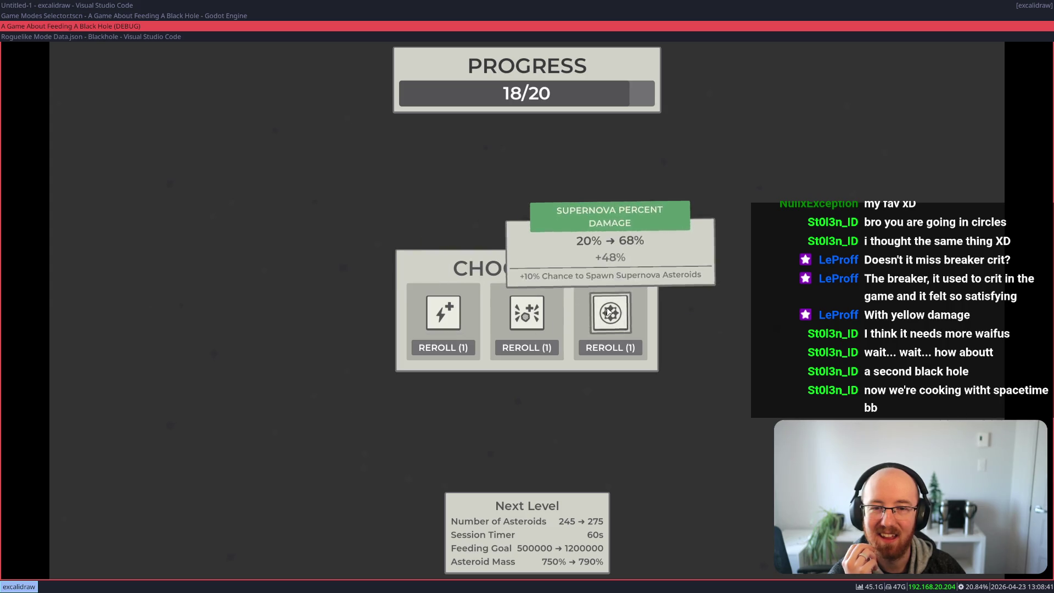
pyautogui.click(536, 354)
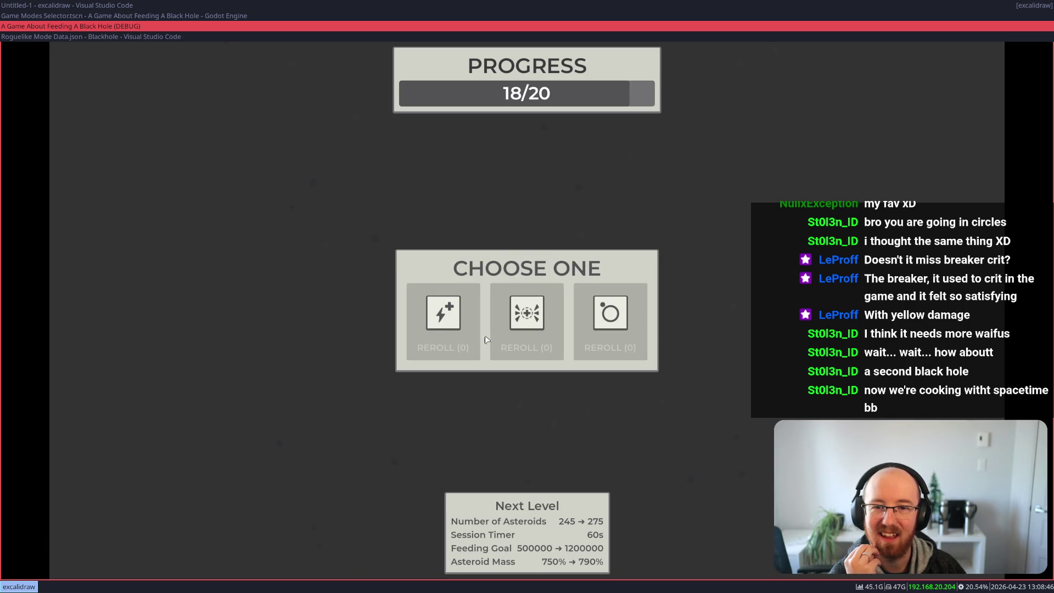
pyautogui.click(613, 319)
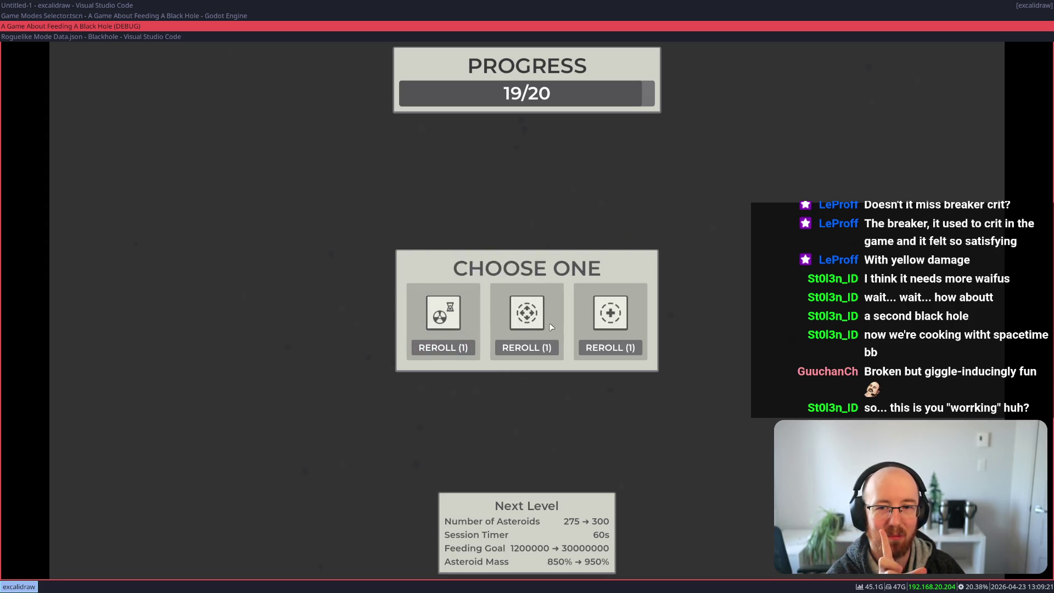
# Step: Leave the debug game at its 19/20 choice and bring the Godot editor window forward
pyautogui.moveTo(607, 316)
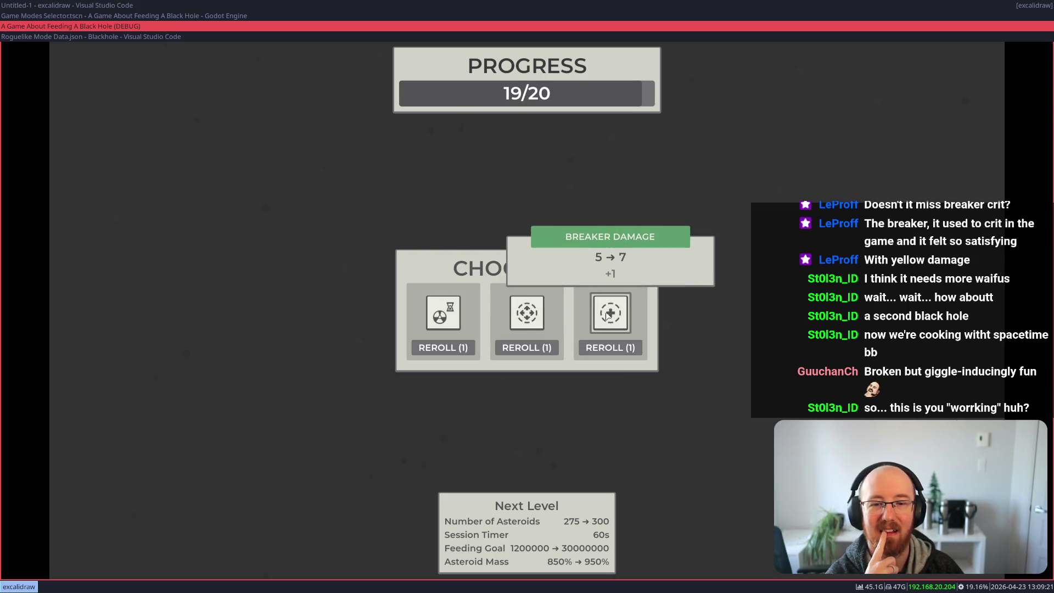
pyautogui.click(77, 17)
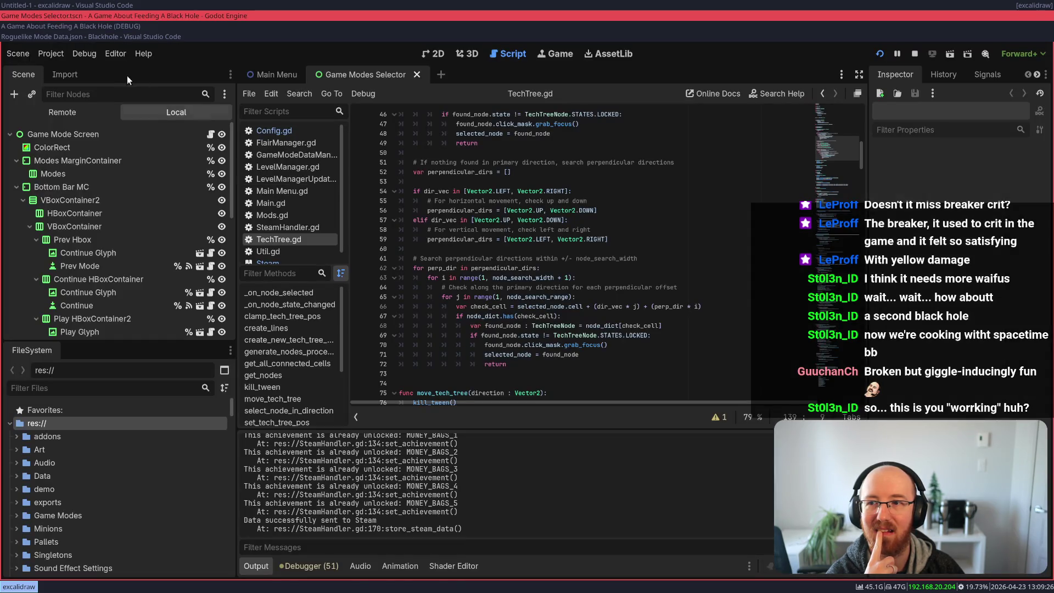
# Step: In Roguelike Mode Data.json, change the zoom on line 158 from 1.0 to 0.9
pyautogui.click(43, 36)
pyautogui.scroll(-2, 516, 473)
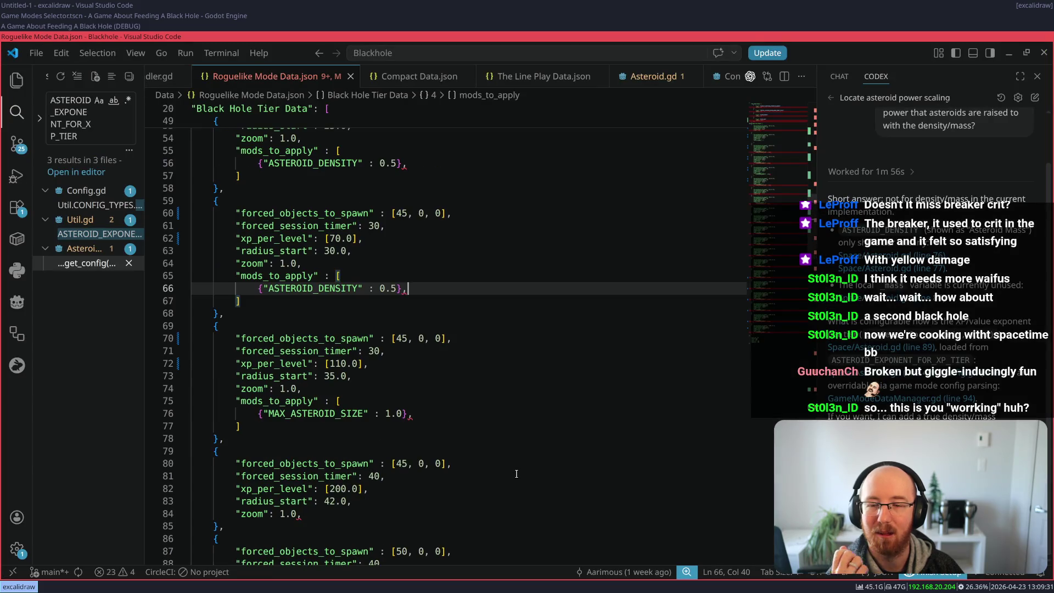
pyautogui.scroll(-20, 452, 352)
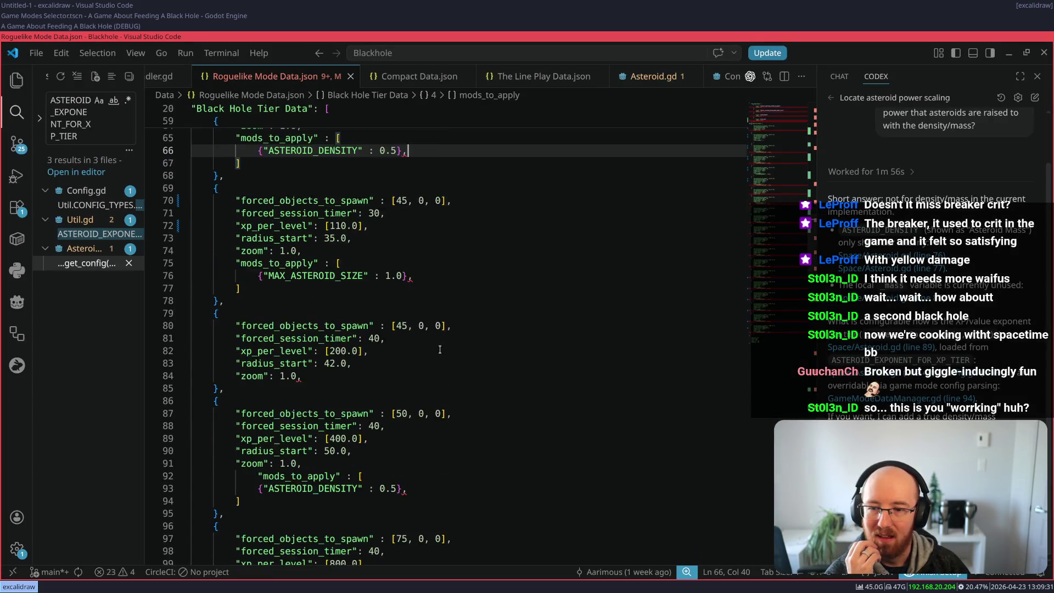
pyautogui.scroll(-20, 412, 387)
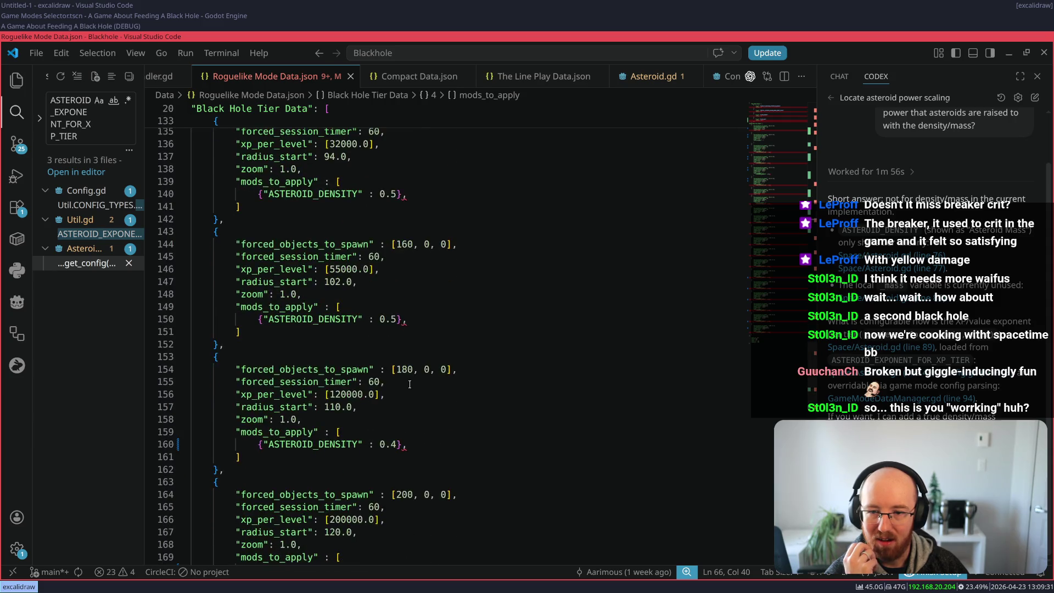
pyautogui.scroll(3, 381, 381)
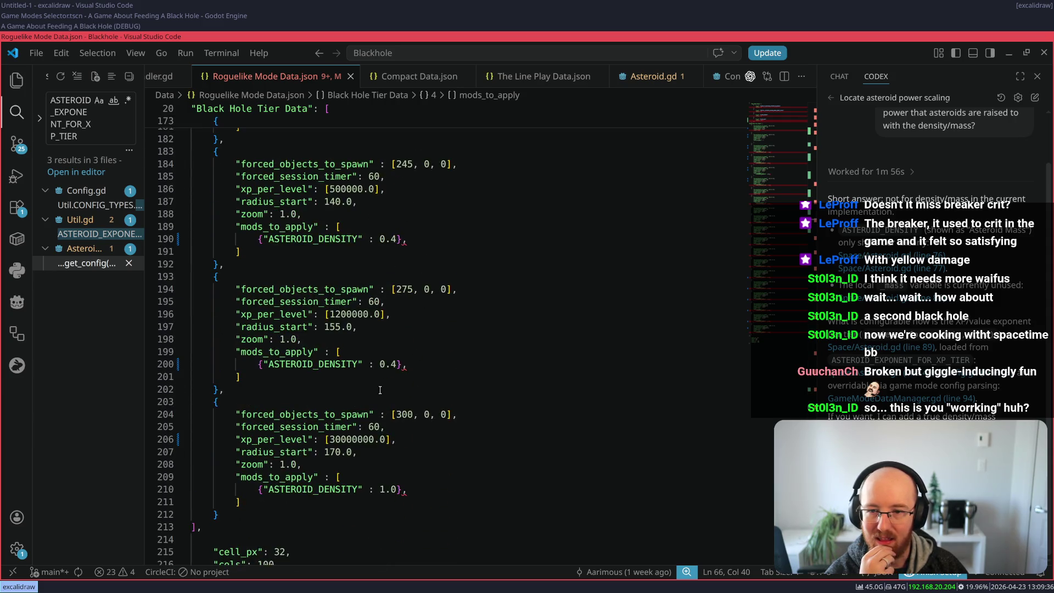
pyautogui.scroll(4, 369, 328)
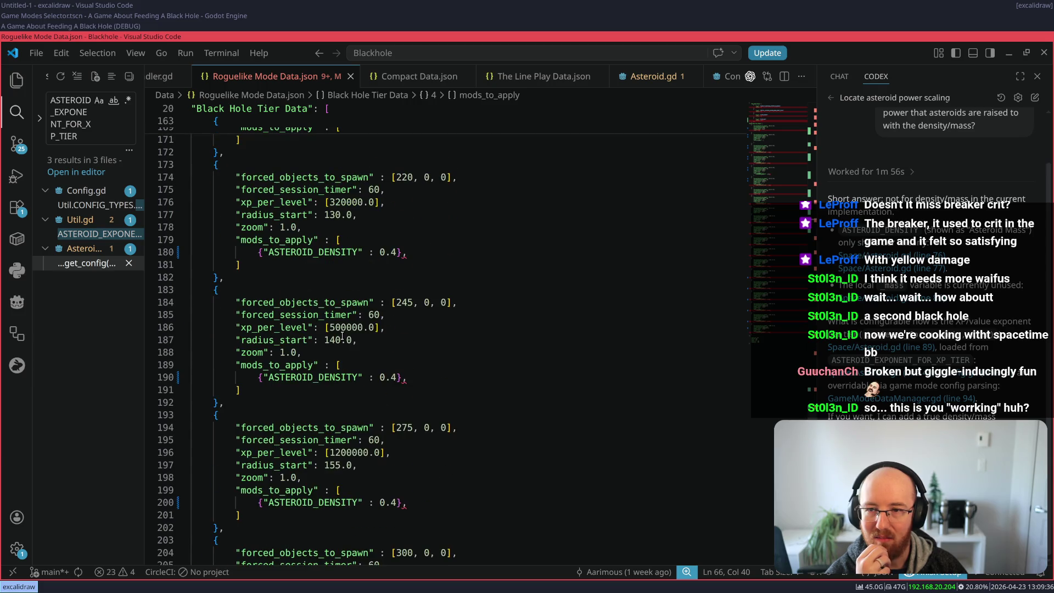
pyautogui.scroll(-4, 342, 335)
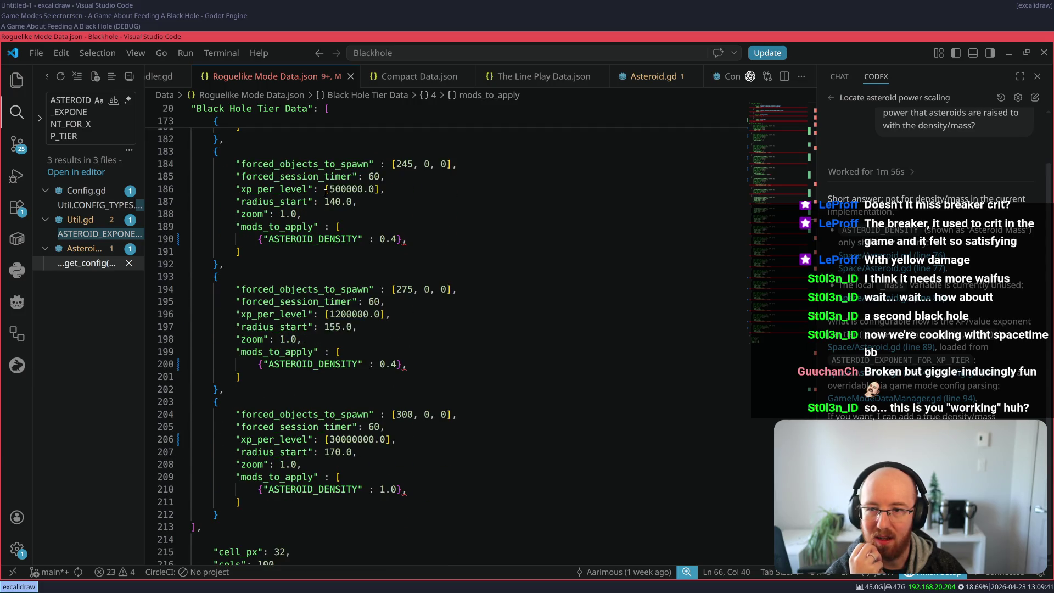
pyautogui.scroll(3, 327, 193)
pyautogui.scroll(3, 292, 243)
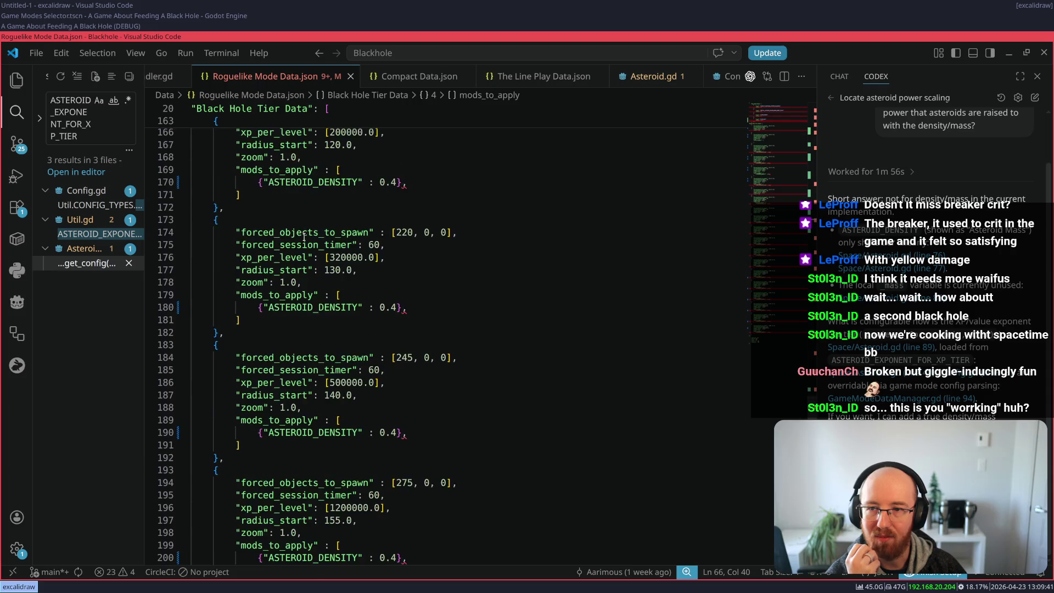
pyautogui.scroll(3, 292, 243)
pyautogui.click(296, 198)
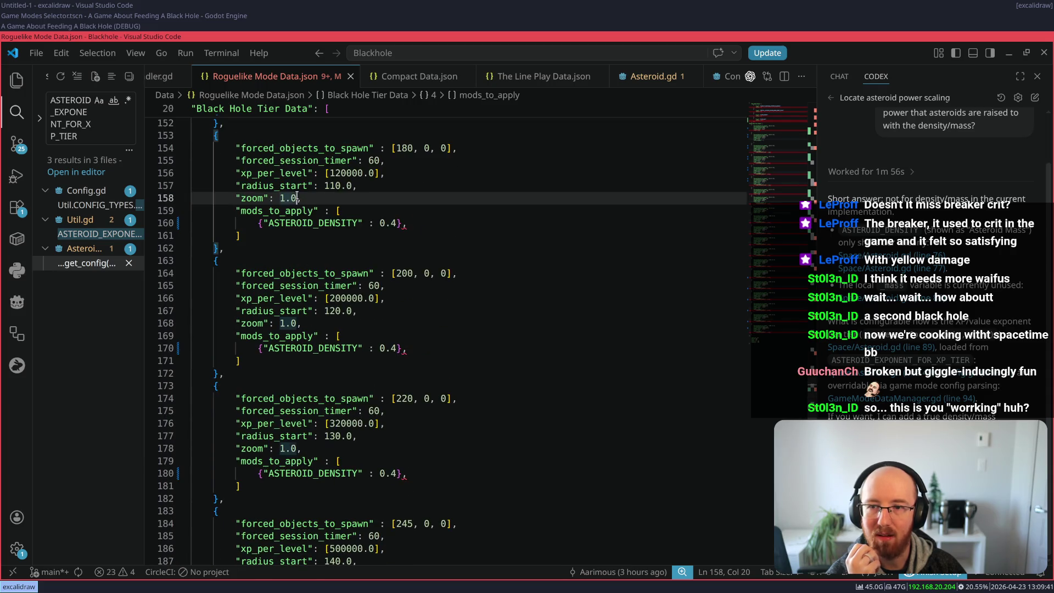
pyautogui.press('BackSpace')
pyautogui.press('BackSpace')
pyautogui.write('.9')
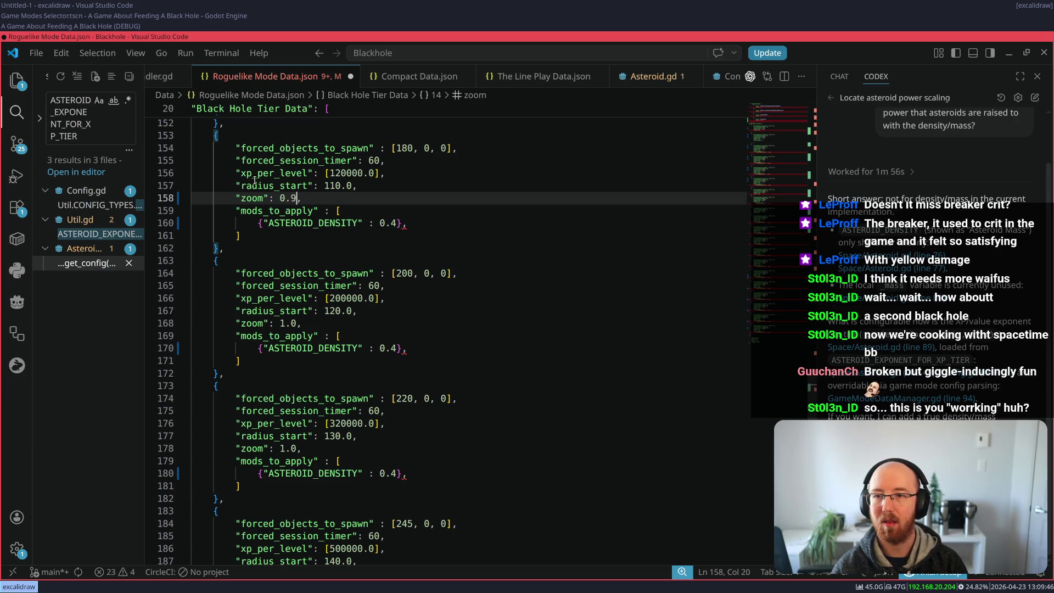
pyautogui.press('Left')
pyautogui.press('Left')
pyautogui.press('Left')
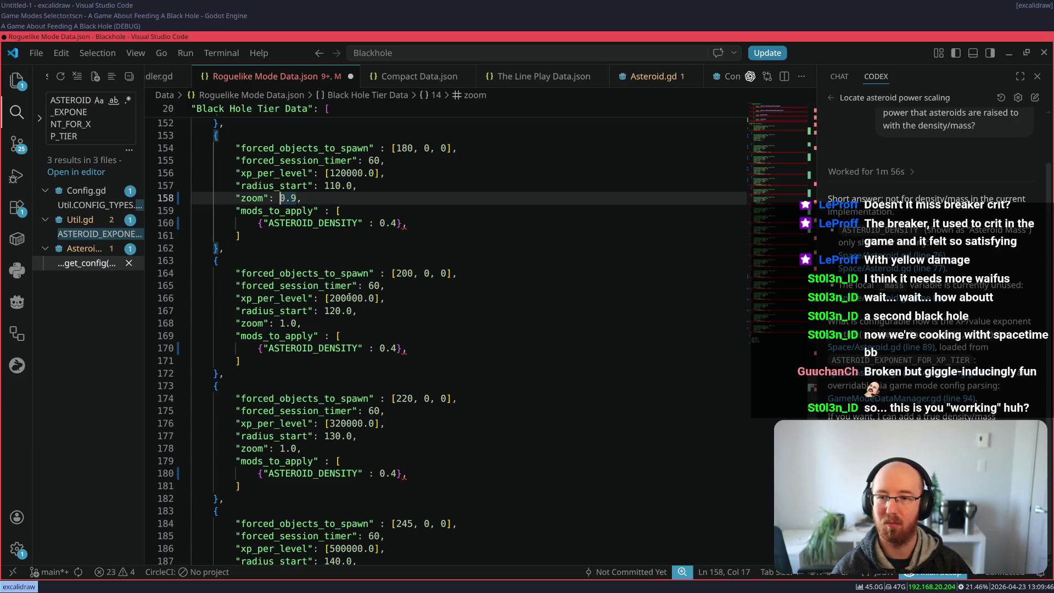
# Step: Change the remaining Black Hole tier zoom values from line 168 onward to 0.9 and save
pyautogui.doubleClick(298, 323)
pyautogui.hotkey('ctrl', 'd')
pyautogui.hotkey('ctrl', 'd')
pyautogui.hotkey('ctrl', 'd')
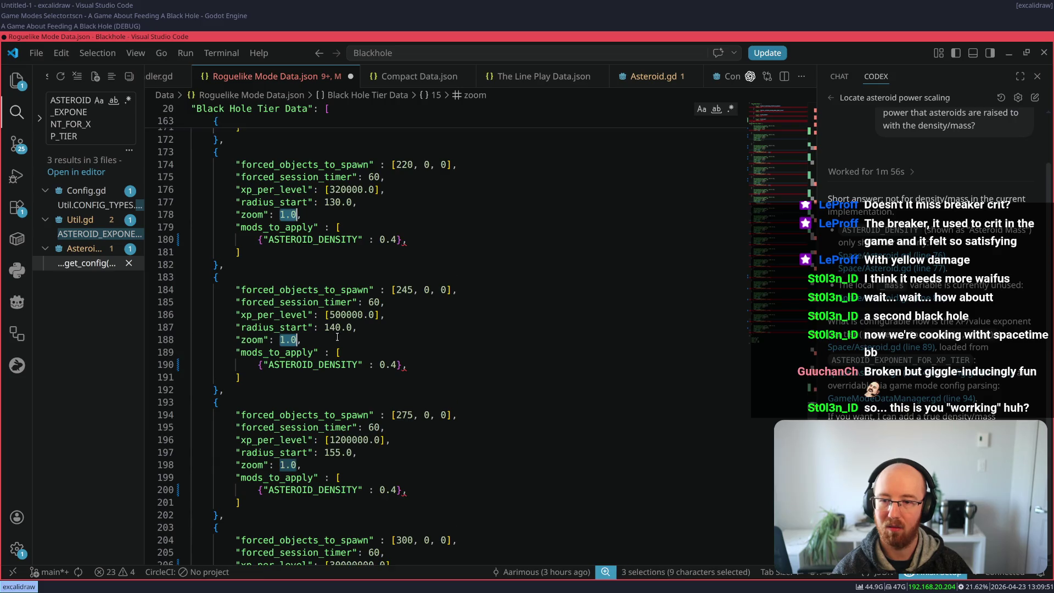
pyautogui.hotkey('ctrl', 'd')
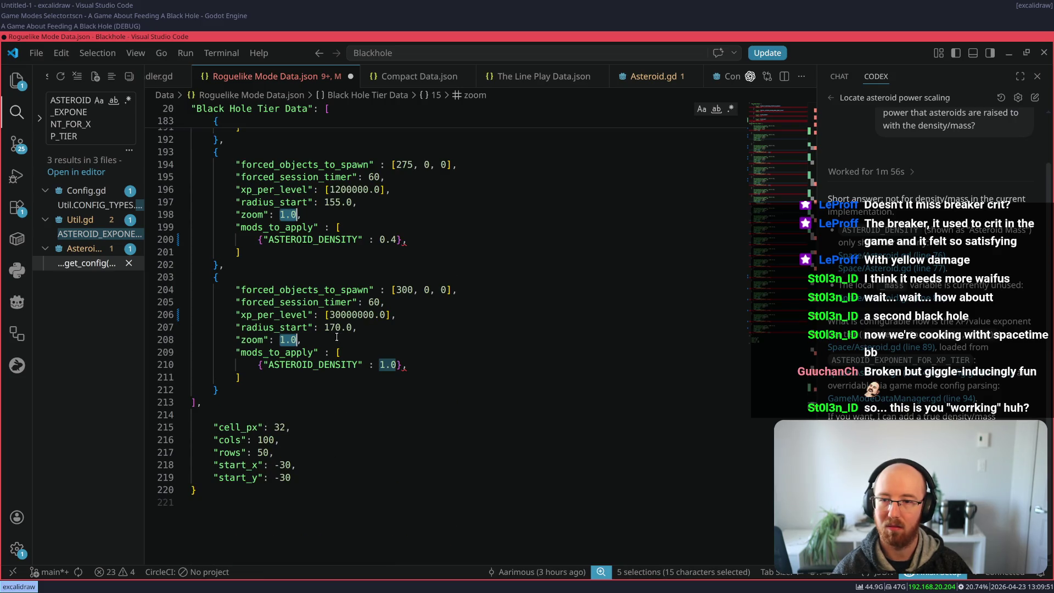
pyautogui.write('0.9')
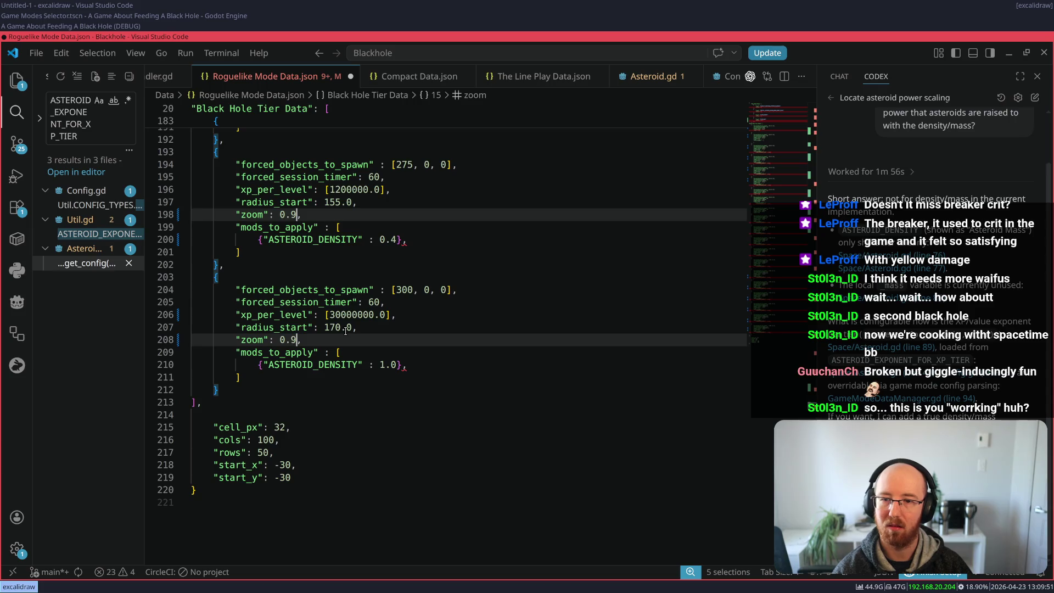
pyautogui.hotkey('ctrl', 's')
pyautogui.scroll(10, 384, 313)
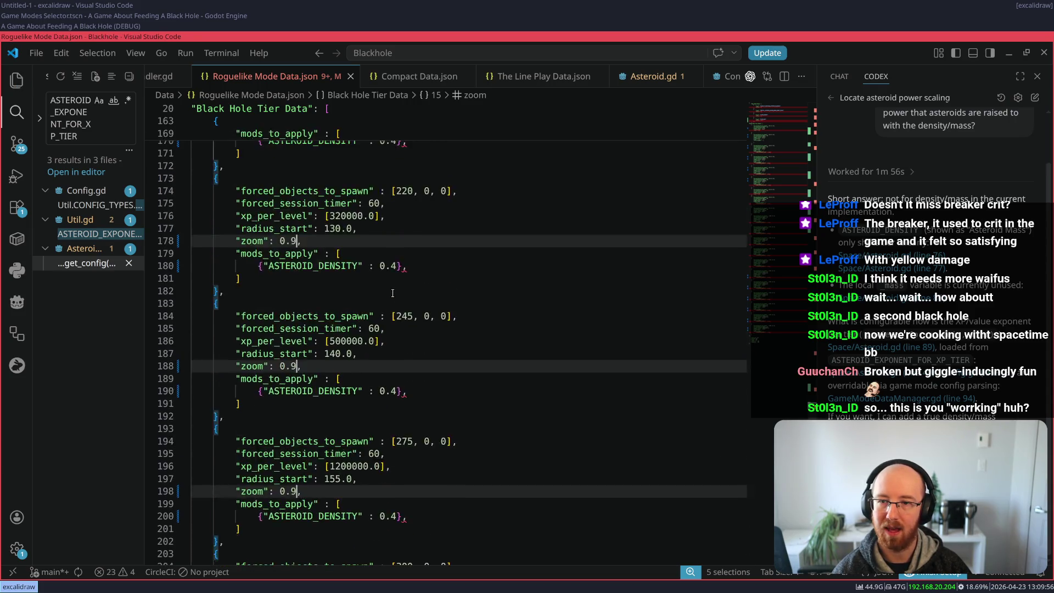
pyautogui.press('Escape')
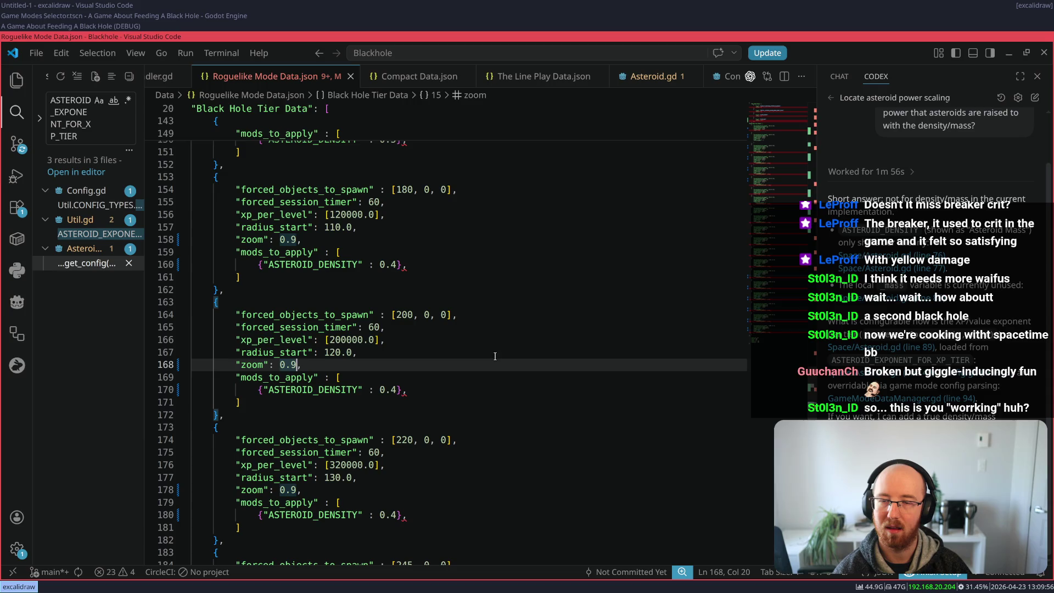
# Step: Open and close the TODO notes scratchpad to review it
pyautogui.scroll(-4, 405, 401)
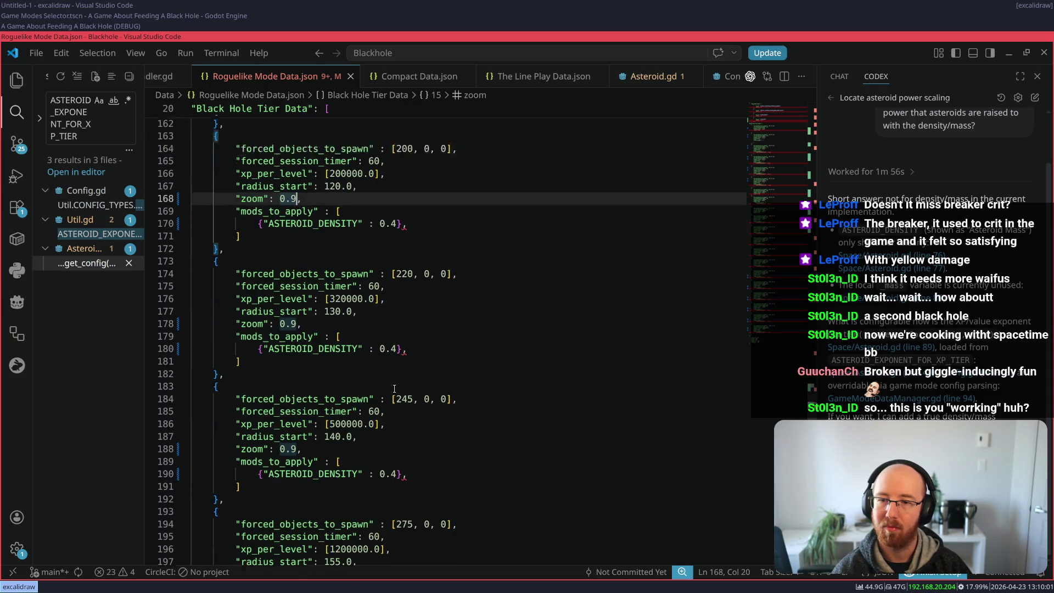
pyautogui.scroll(7, 404, 330)
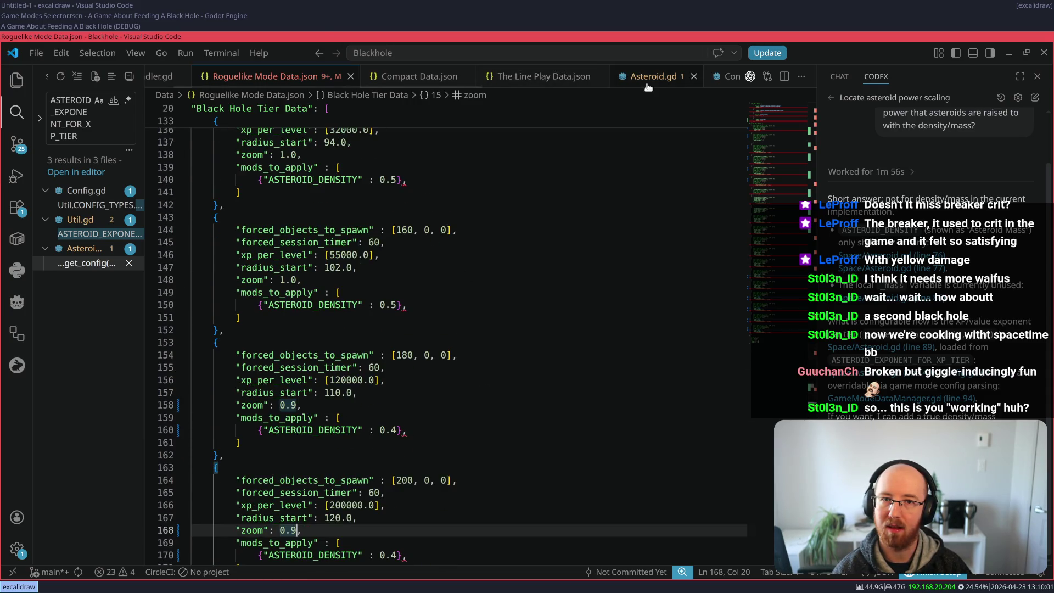
pyautogui.press('super+minus')
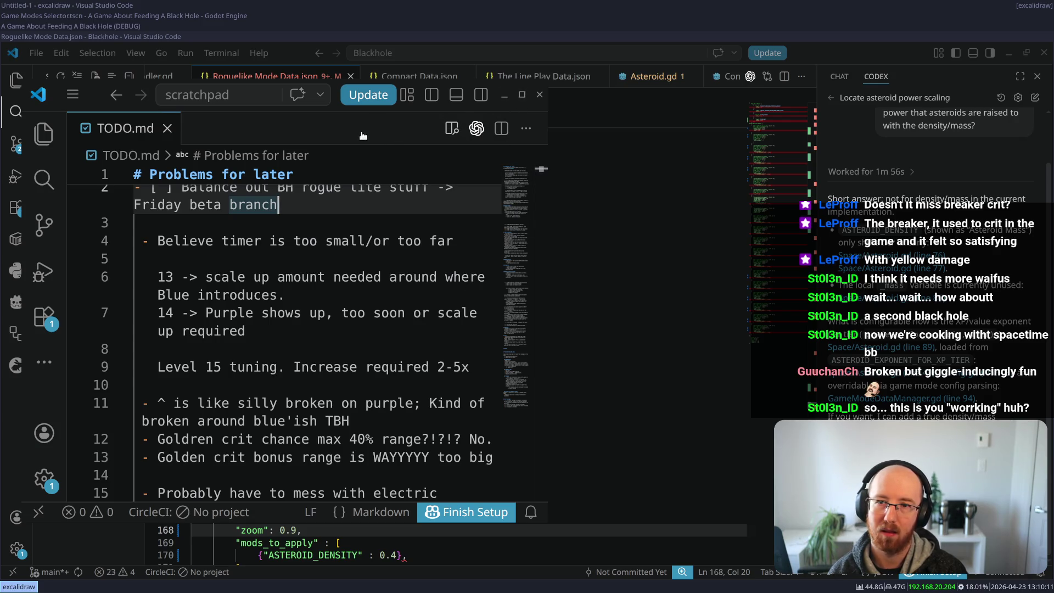
pyautogui.press('super+minus')
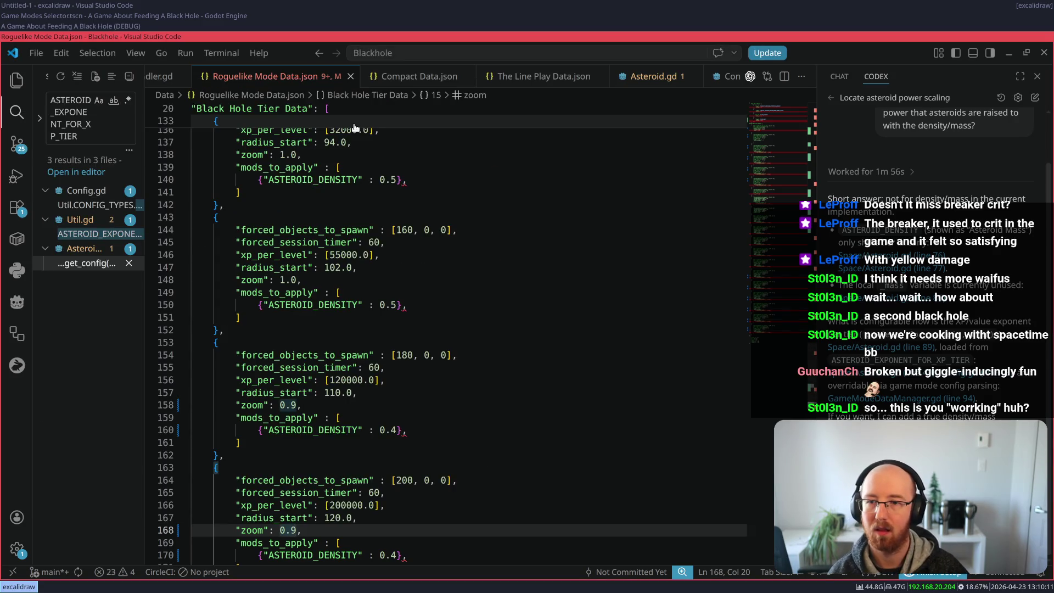
pyautogui.scroll(-15, 363, 395)
# Step: Raise the first tier's xp_per_level from 120000 to 250000 and save
pyautogui.click(291, 328)
pyautogui.scroll(3, 291, 329)
pyautogui.click(285, 314)
pyautogui.scroll(2, 294, 317)
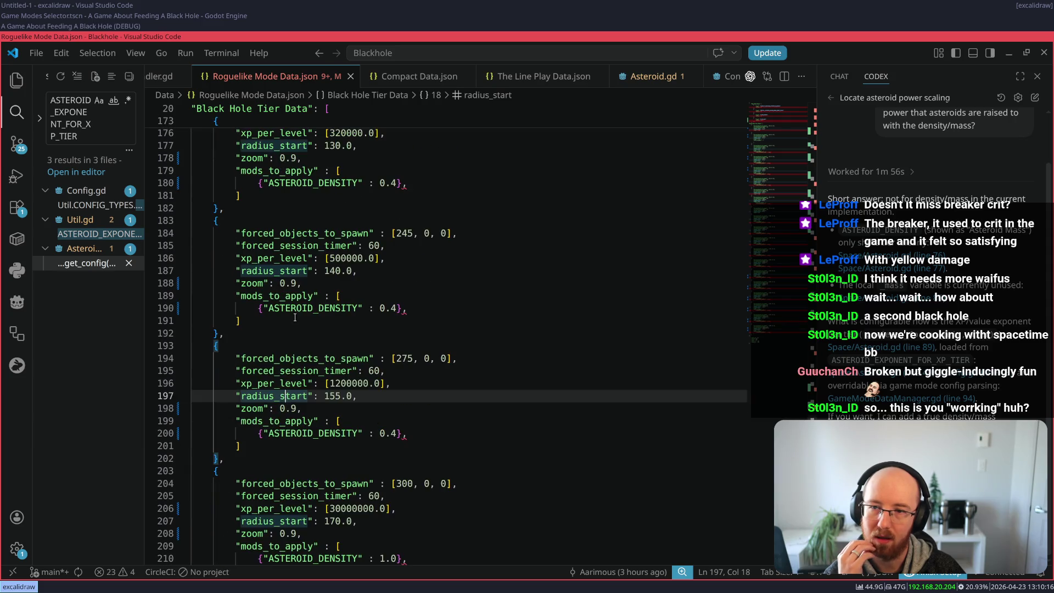
pyautogui.scroll(6, 300, 287)
pyautogui.click(280, 241)
pyautogui.scroll(3, 280, 241)
pyautogui.click(298, 228)
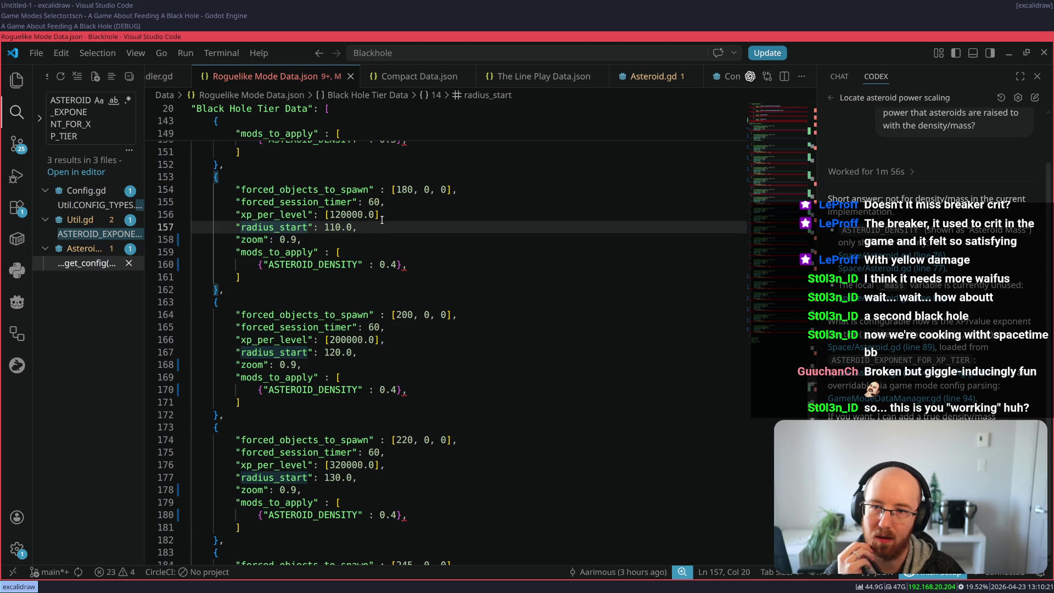
pyautogui.scroll(3, 371, 225)
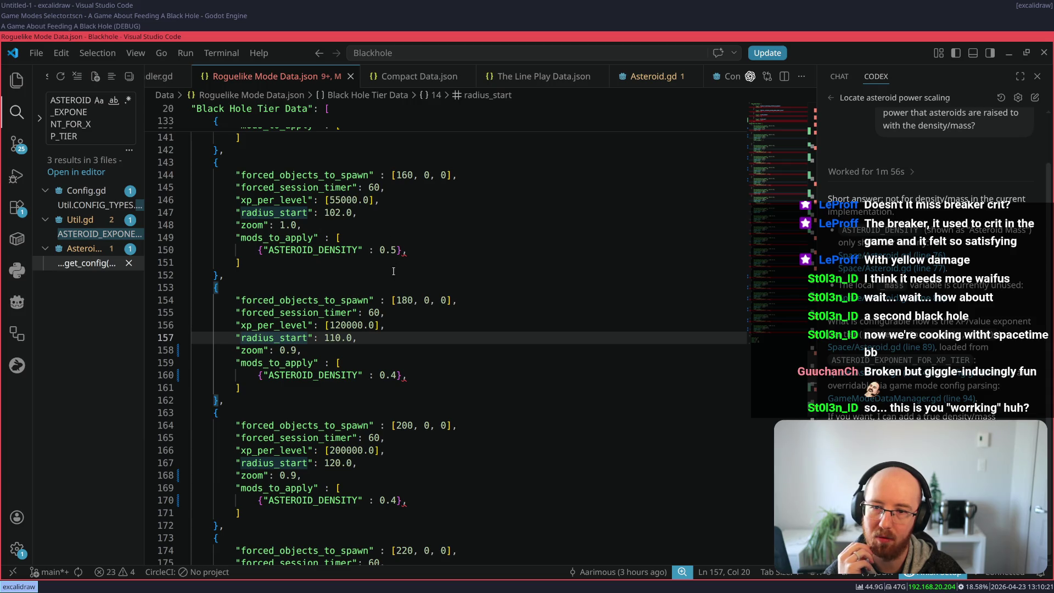
pyautogui.click(342, 325)
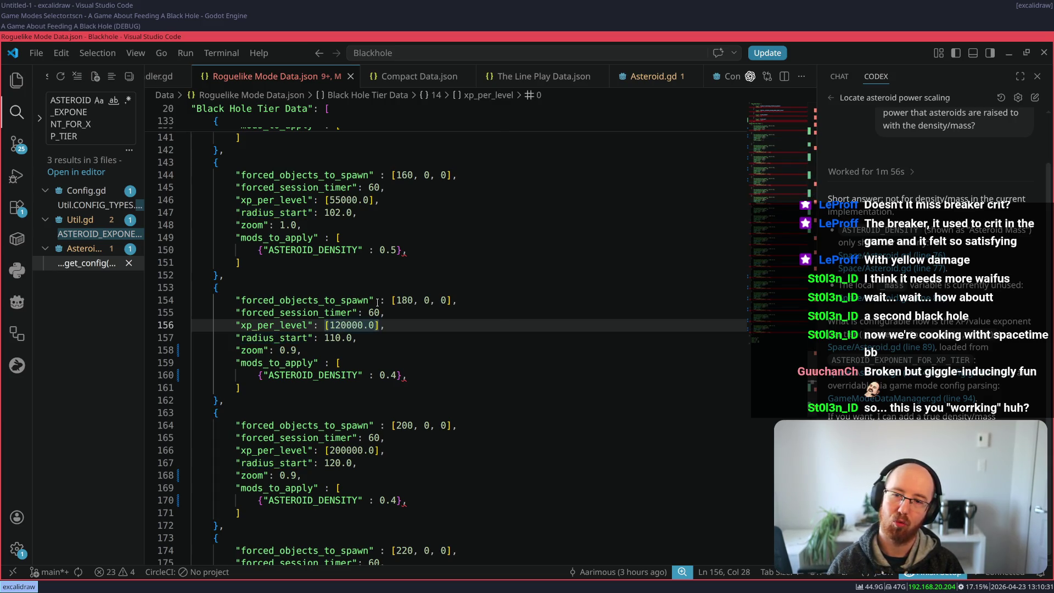
pyautogui.press('BackSpace')
pyautogui.press('BackSpace')
pyautogui.write('25')
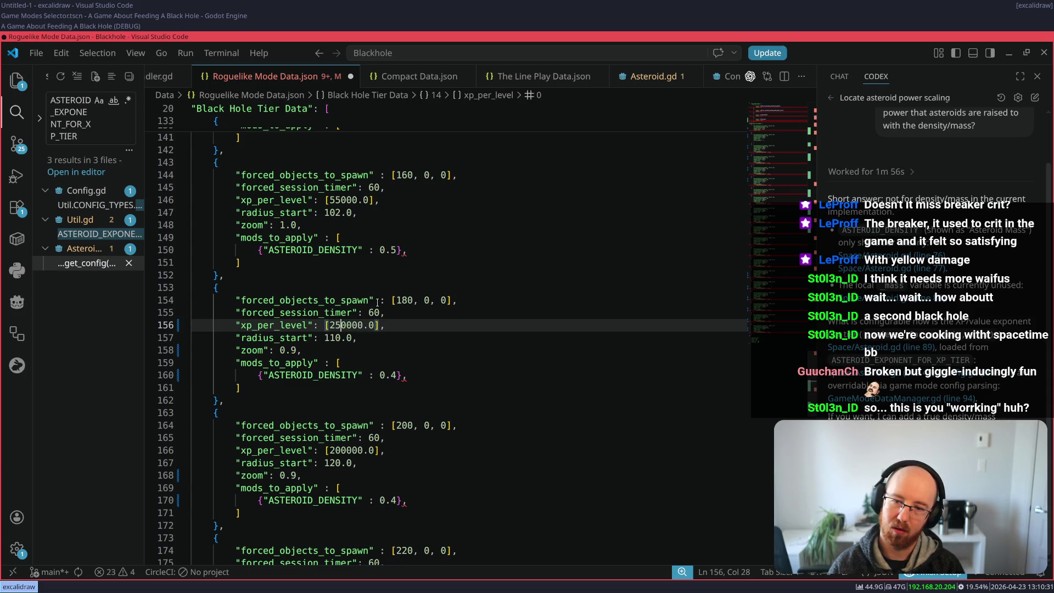
pyautogui.hotkey('ctrl', 's')
# Step: Raise xp_per_level on line 166 to 400000 and on line 176 to 640000, saving each
pyautogui.click(333, 454)
pyautogui.press('Delete')
pyautogui.write('4')
pyautogui.hotkey('ctrl', 's')
pyautogui.scroll(-2, 315, 393)
pyautogui.scroll(-2, 316, 393)
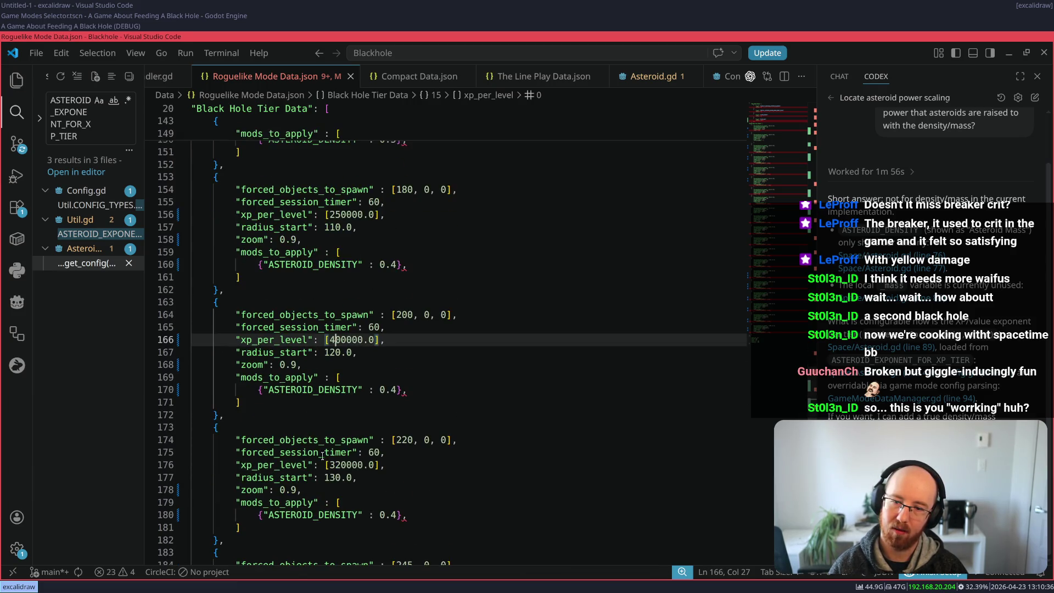
pyautogui.click(342, 471)
pyautogui.press('BackSpace')
pyautogui.press('BackSpace')
pyautogui.write('64')
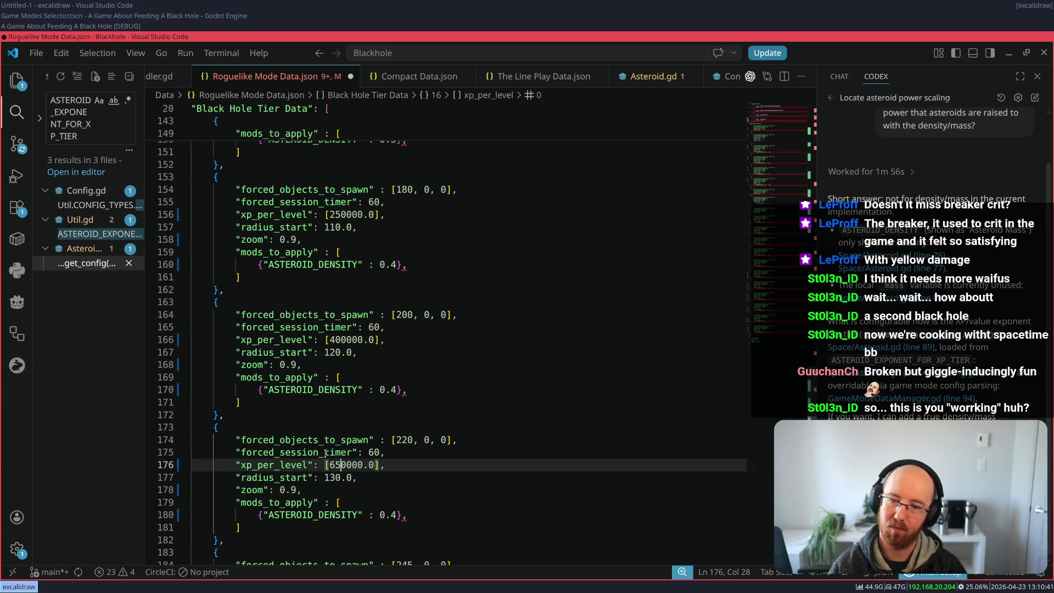
pyautogui.hotkey('ctrl', 's')
# Step: Replace the 500000 xp_per_level on line 186 with 1000000 and save
pyautogui.scroll(-3, 341, 451)
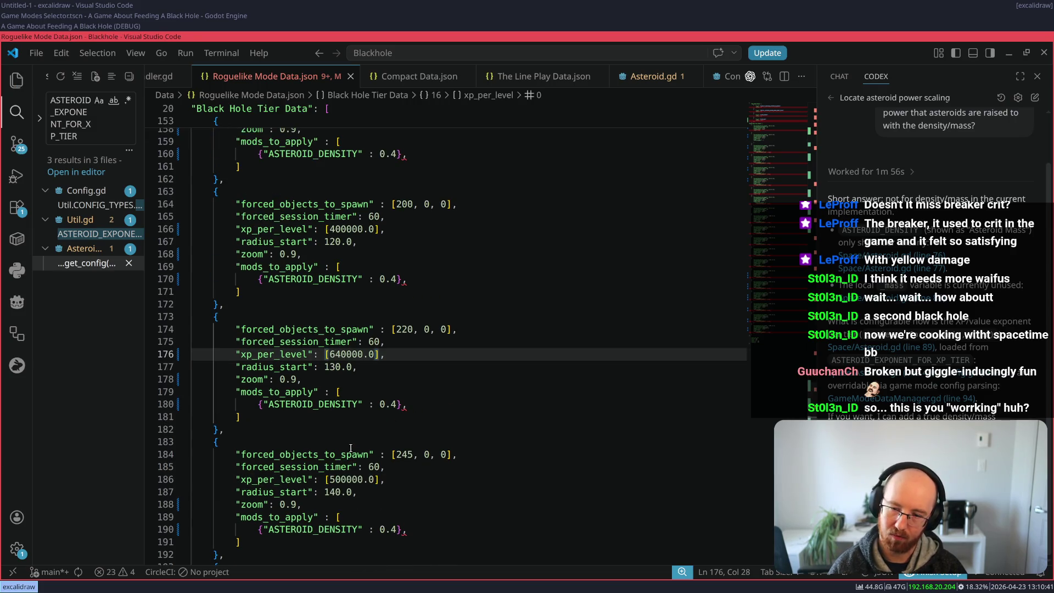
pyautogui.click(336, 481)
pyautogui.scroll(-3, 373, 461)
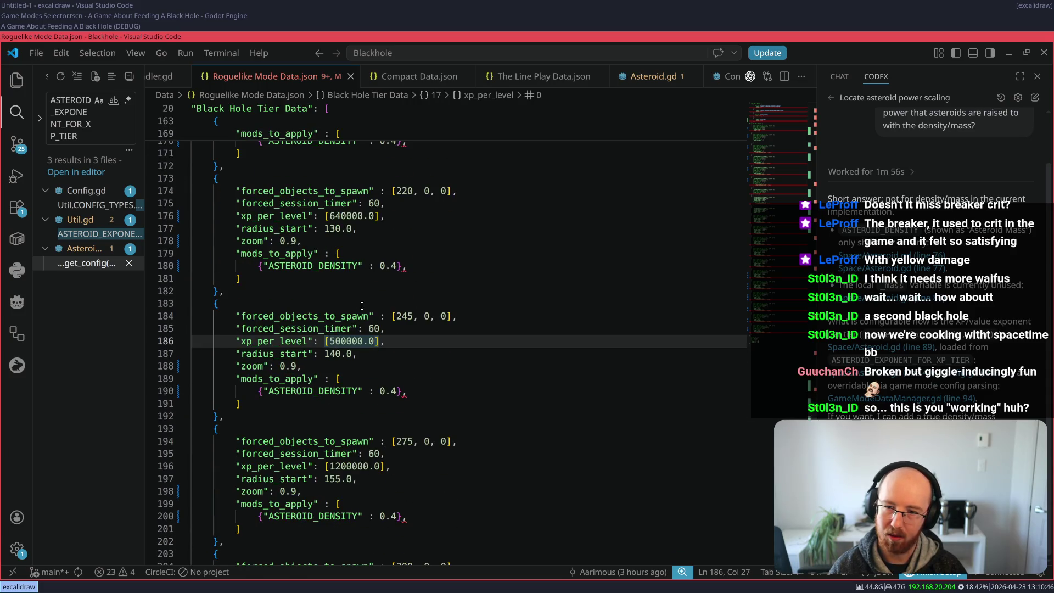
pyautogui.press('BackSpace')
pyautogui.write('100')
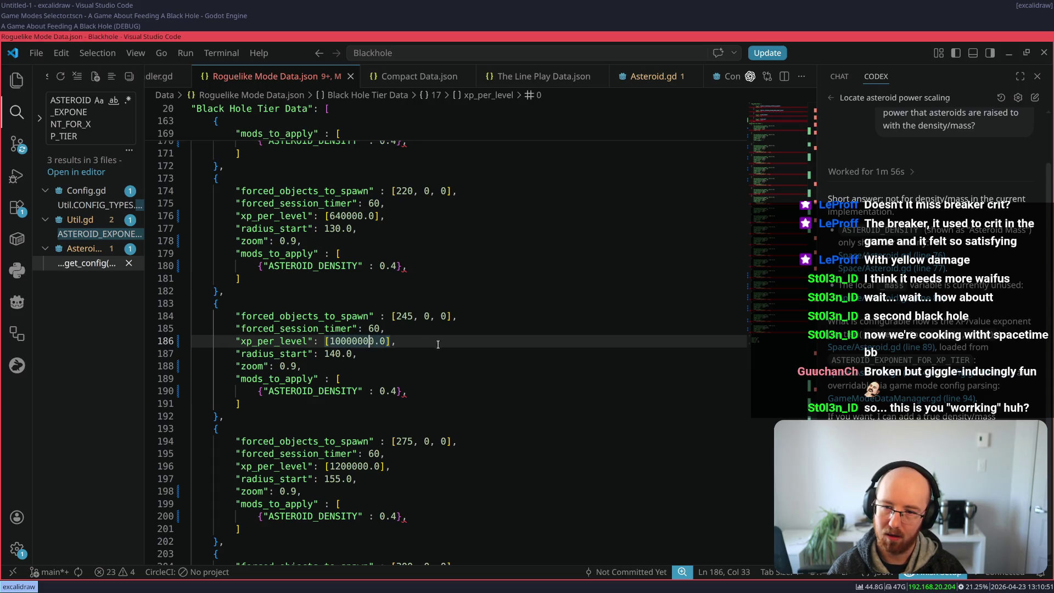
pyautogui.hotkey('shift', 'Left')
pyautogui.hotkey('shift', 'Left')
pyautogui.hotkey('shift', 'Left')
pyautogui.press('Left')
pyautogui.hotkey('shift', 'Left')
pyautogui.hotkey('shift', 'Left')
pyautogui.hotkey('shift', 'Left')
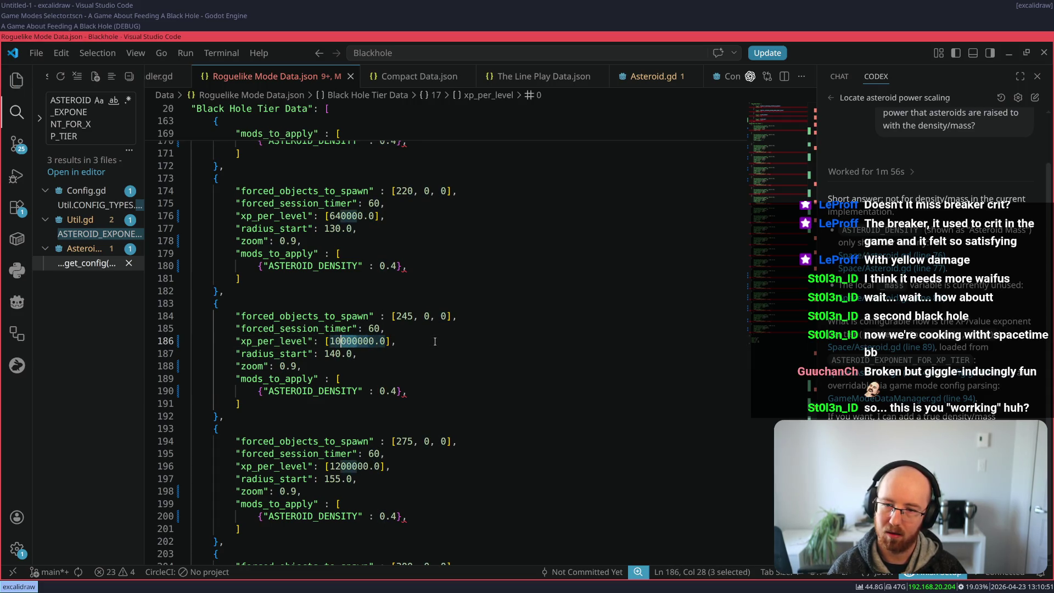
pyautogui.hotkey('ctrl', 'z')
pyautogui.hotkey('ctrl', 'z')
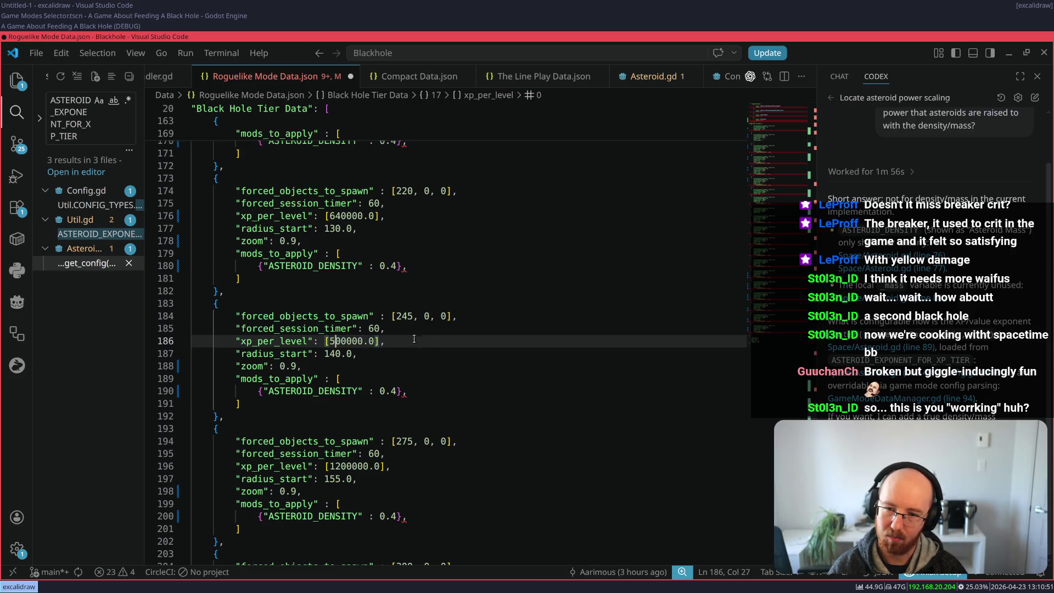
pyautogui.press('Right')
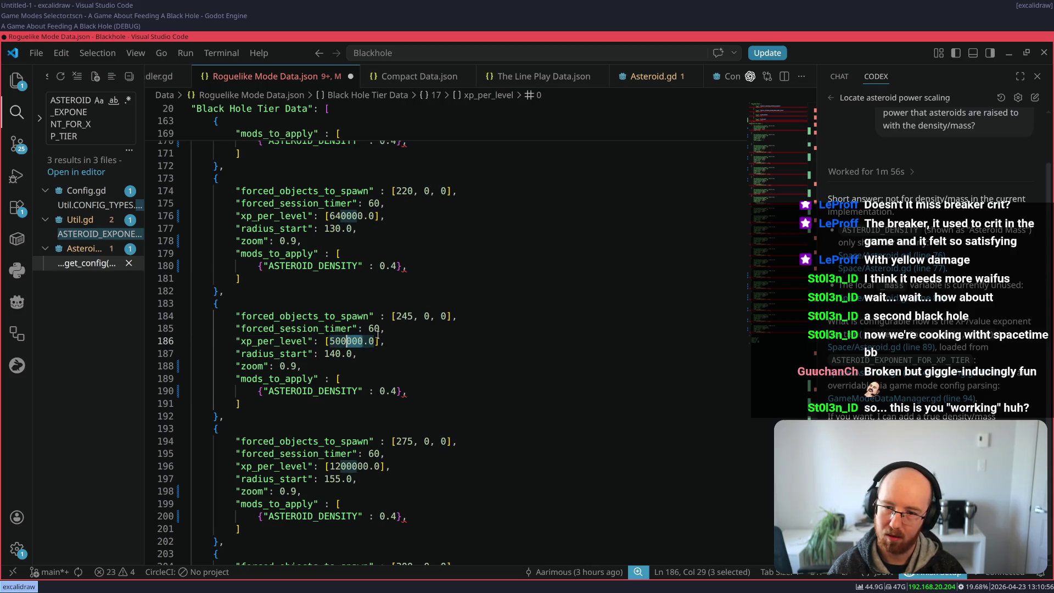
pyautogui.hotkey('ctrl', 'Left')
pyautogui.hotkey('ctrl', 'shift', 'Right')
pyautogui.write('1000000')
pyautogui.hotkey('ctrl', 's')
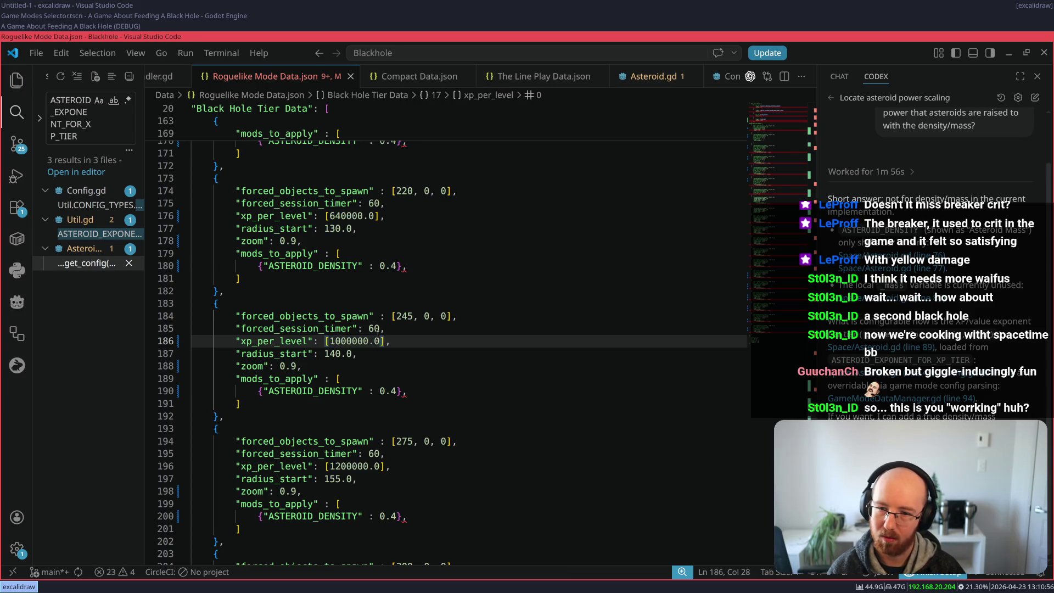
# Step: Change the 1200000 xp_per_level on line 196 to 15000000 and save
pyautogui.hotkey('shift', 'Left')
pyautogui.hotkey('shift', 'Left')
pyautogui.hotkey('shift', 'Left')
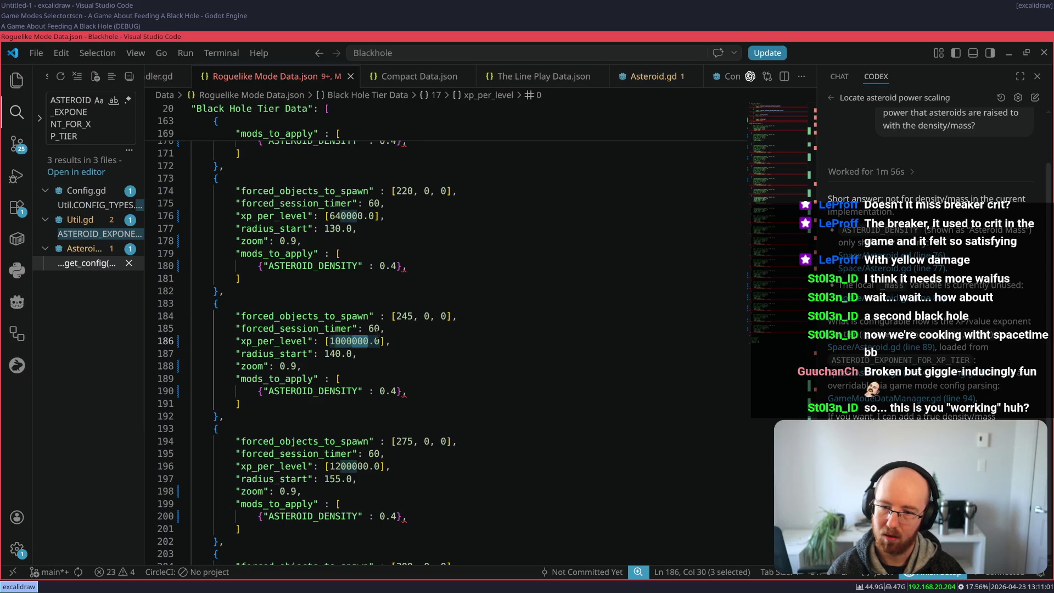
pyautogui.scroll(-2, 378, 333)
pyautogui.click(340, 383)
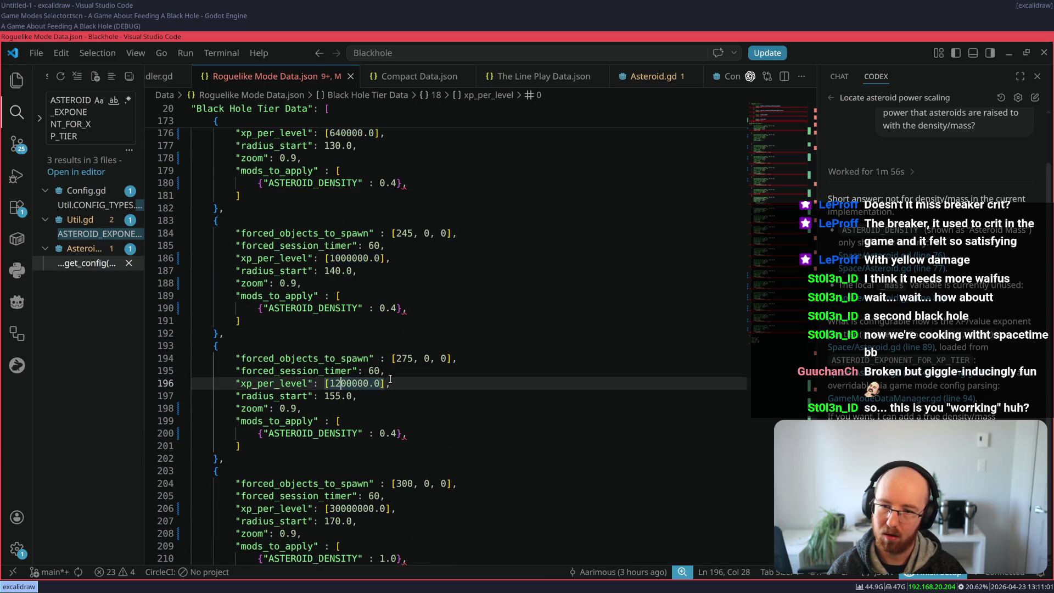
pyautogui.write('0')
pyautogui.press('Left')
pyautogui.press('Left')
pyautogui.press('Delete')
pyautogui.write('5')
pyautogui.hotkey('ctrl', 's')
# Step: Check the 30000000 xp value on line 206, then return to the running debug game
pyautogui.scroll(-2, 348, 371)
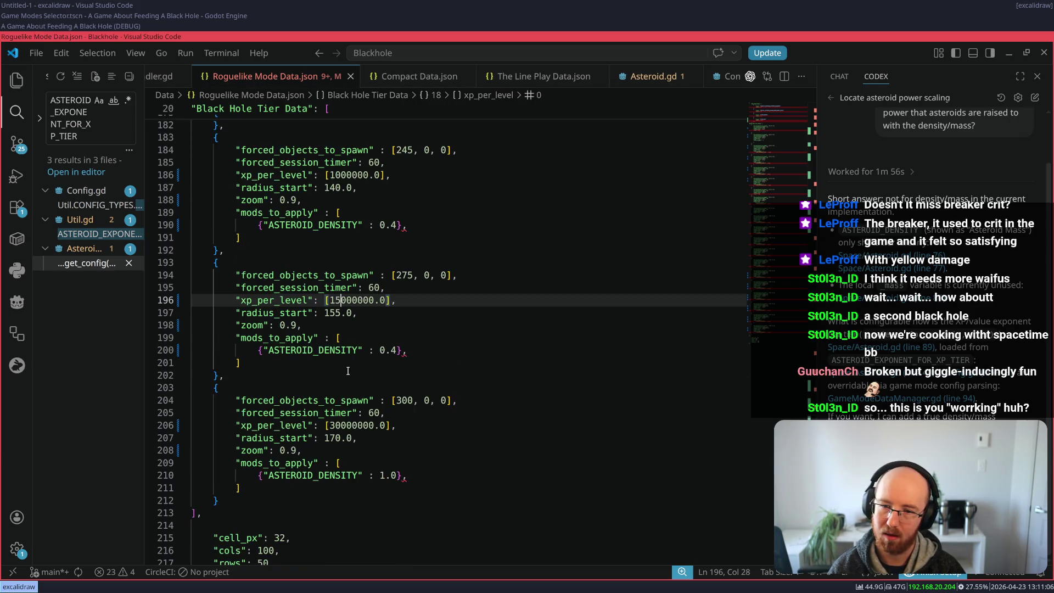
pyautogui.doubleClick(348, 426)
pyautogui.click(363, 427)
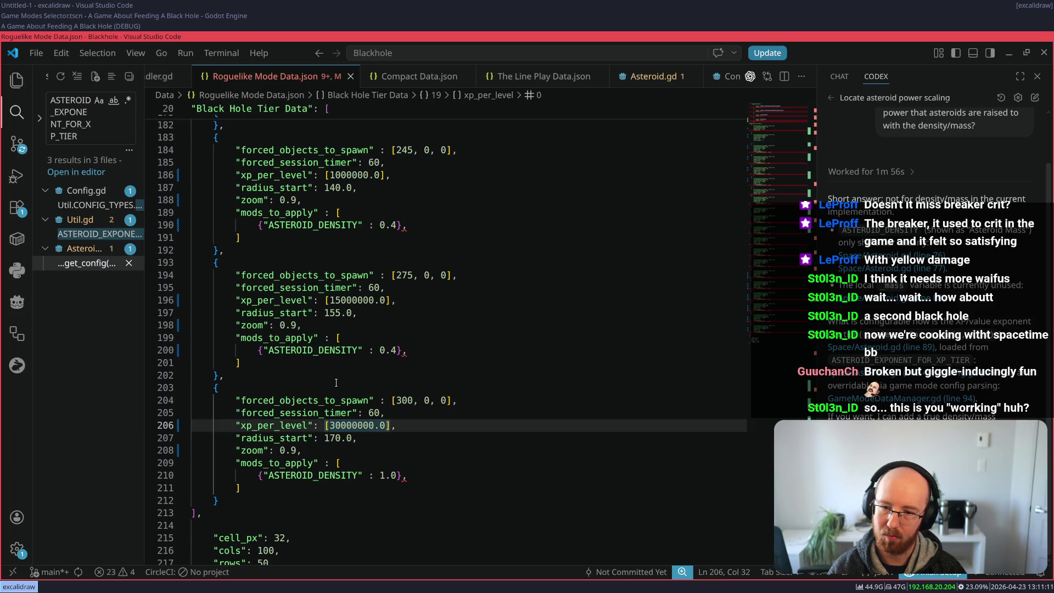
pyautogui.hotkey('shift', 'Left')
pyautogui.hotkey('shift', 'Left')
pyautogui.hotkey('shift', 'Left')
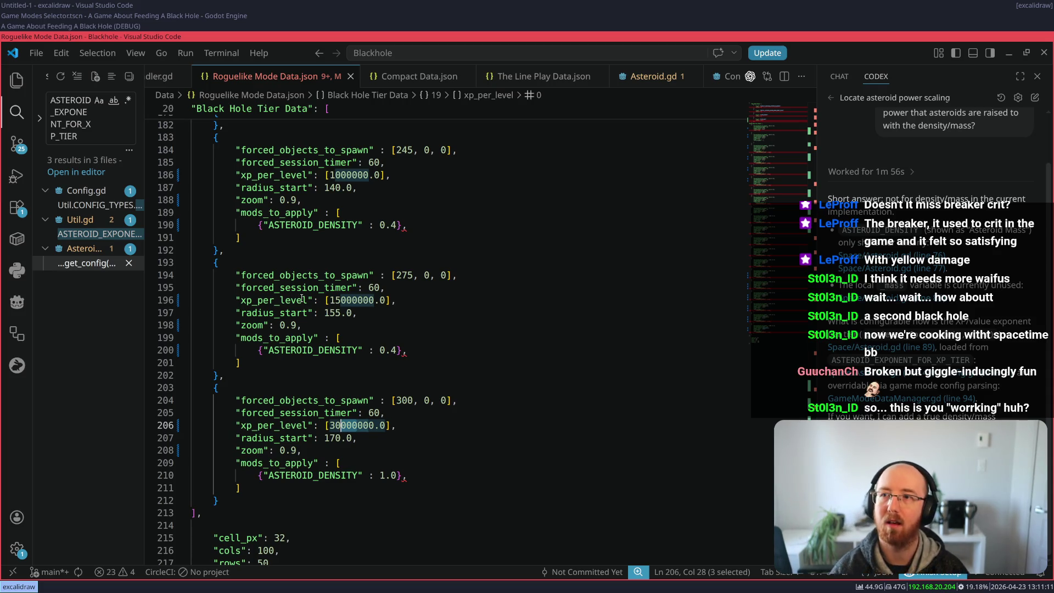
pyautogui.click(94, 28)
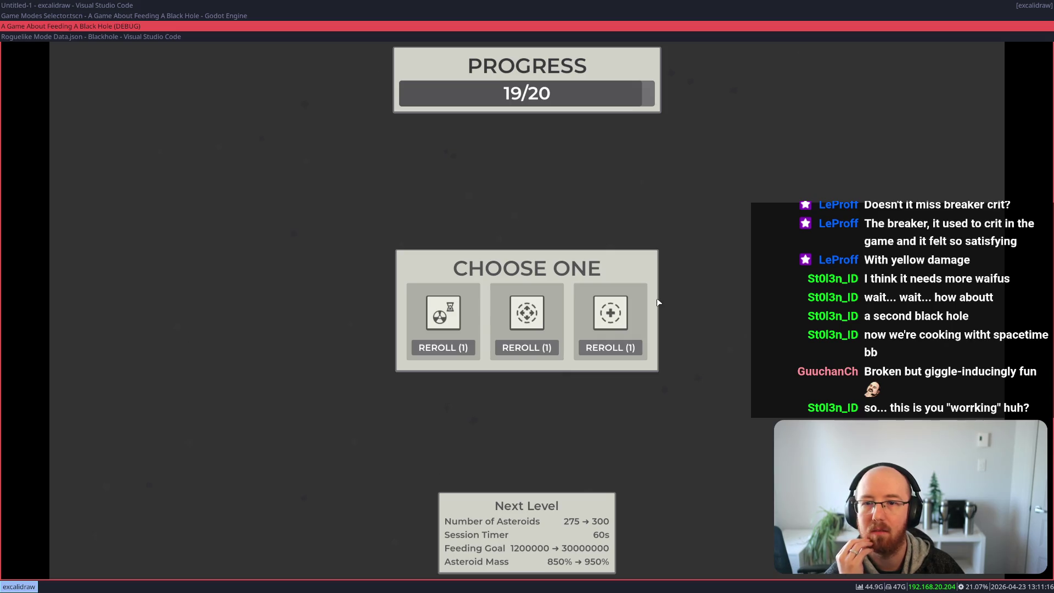
# Step: Reroll the middle upgrade card and take Electric Asteroid Chance to Fork
pyautogui.moveTo(606, 323)
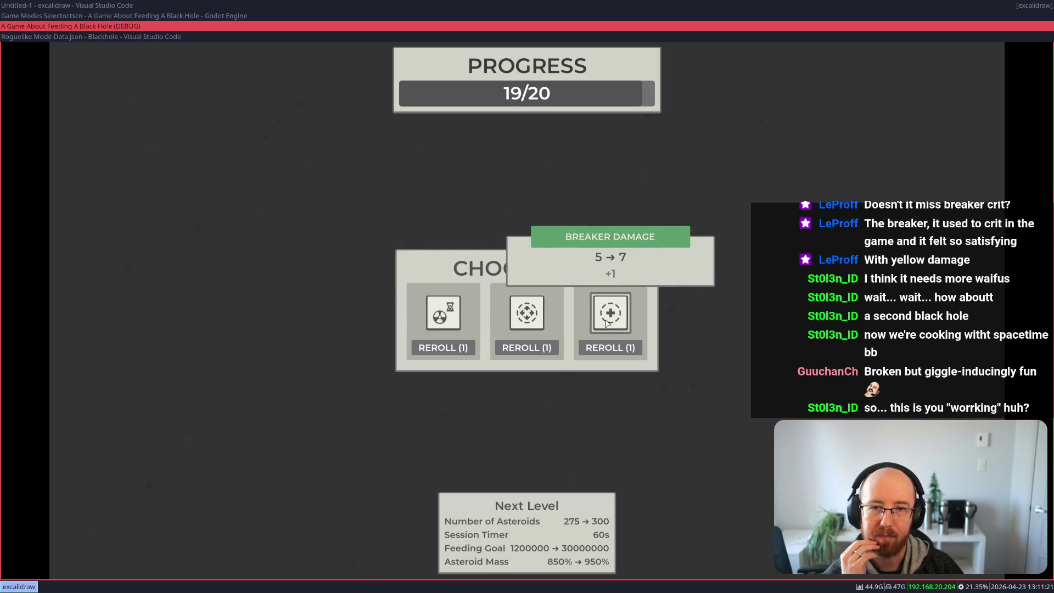
pyautogui.click(530, 348)
pyautogui.moveTo(526, 319)
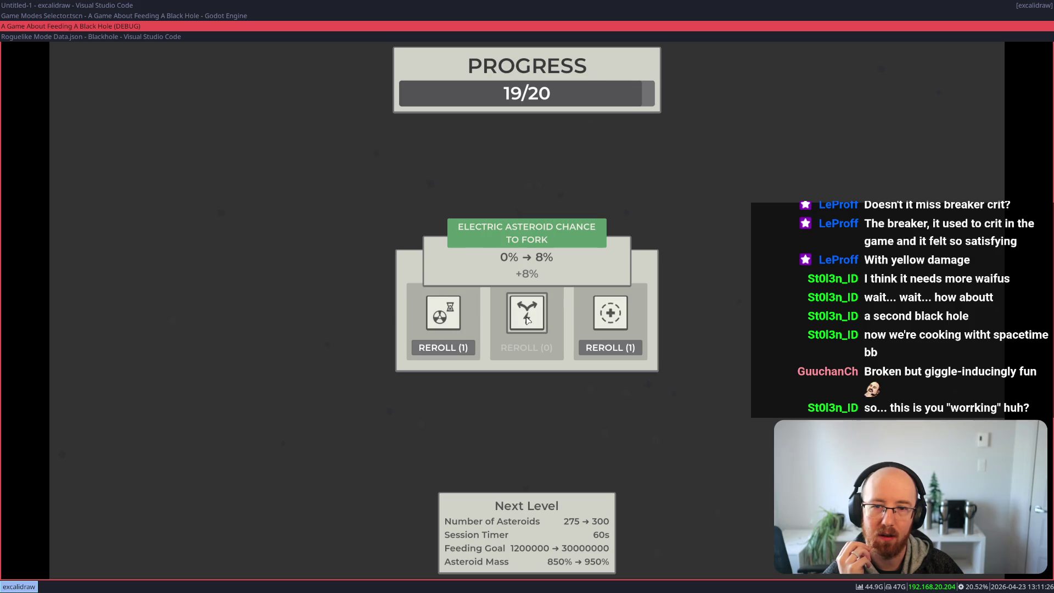
pyautogui.click(526, 319)
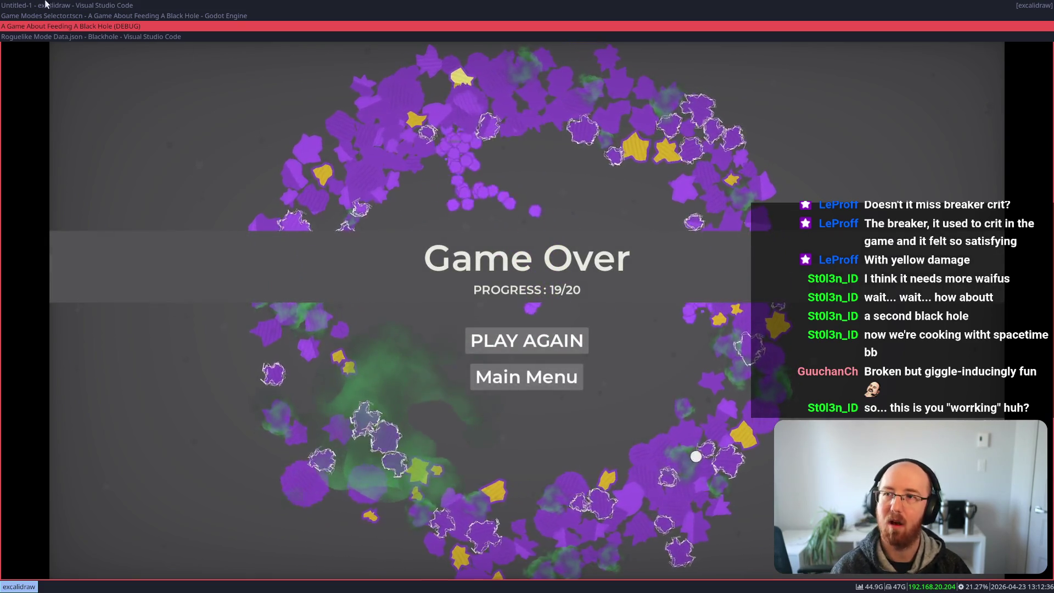
# Step: In Roguelike Mode Data.json, edit the 15000000 xp_per_level value of a lower tier
pyautogui.click(59, 15)
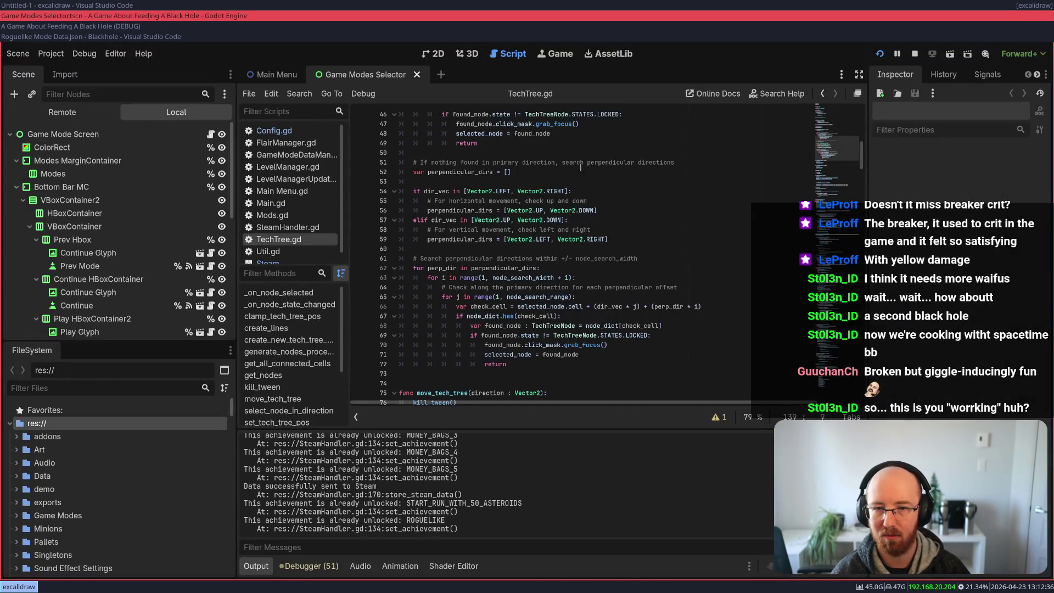
pyautogui.click(82, 36)
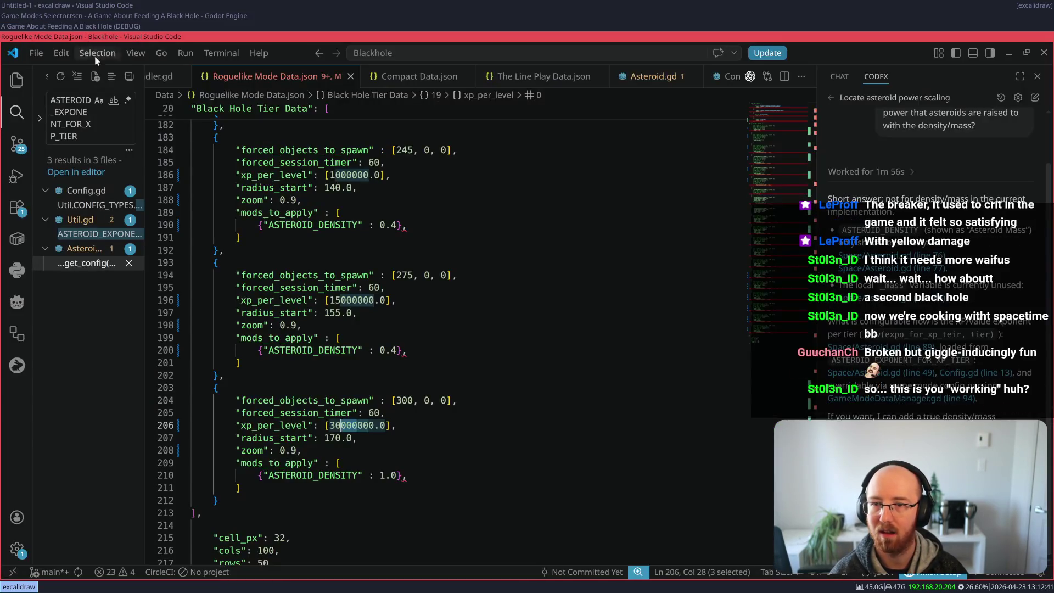
pyautogui.scroll(-2, 260, 320)
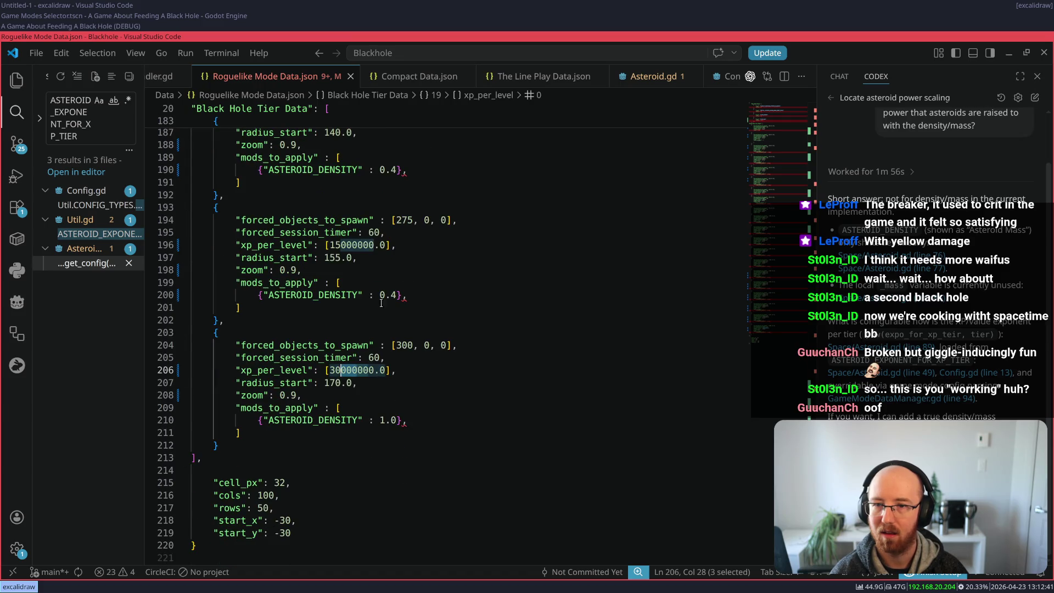
pyautogui.doubleClick(357, 244)
pyautogui.press('Left')
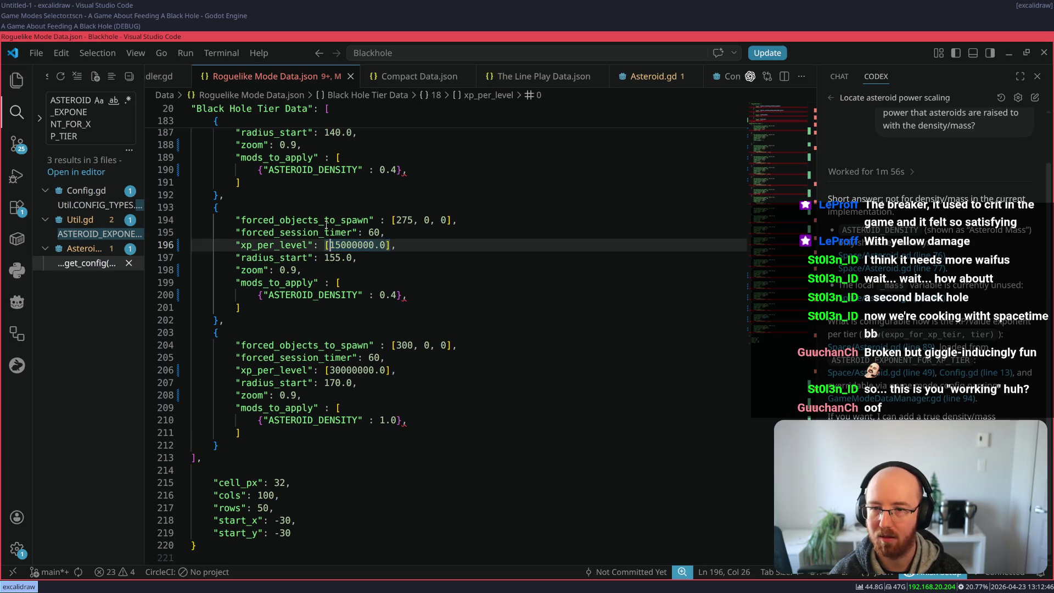
pyautogui.press('Right')
pyautogui.press('Right')
pyautogui.press('Right')
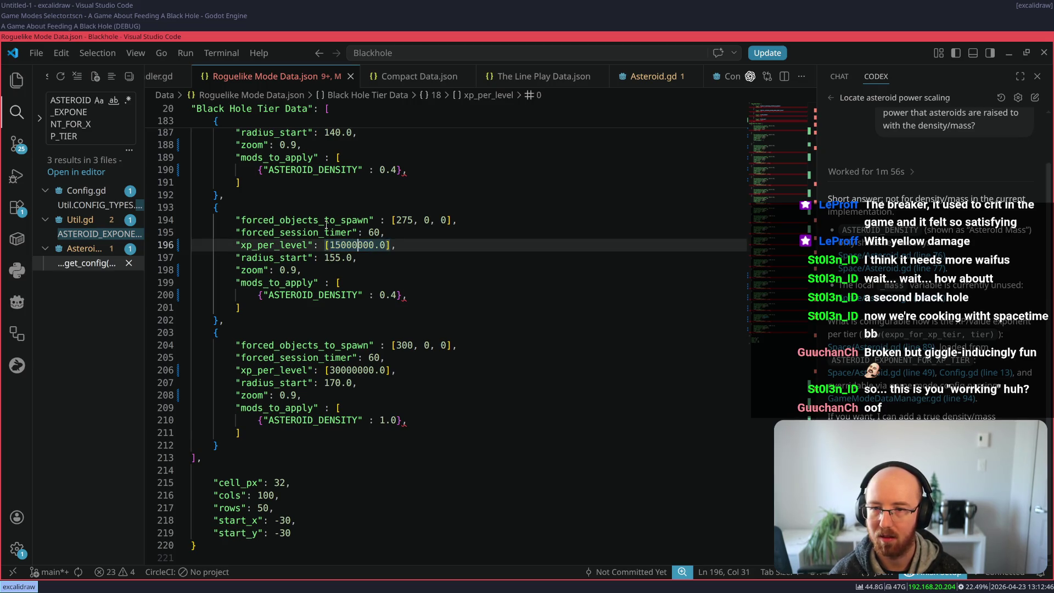
pyautogui.hotkey('shift', 'Left')
pyautogui.hotkey('shift', 'Left')
pyautogui.hotkey('shift', 'Left')
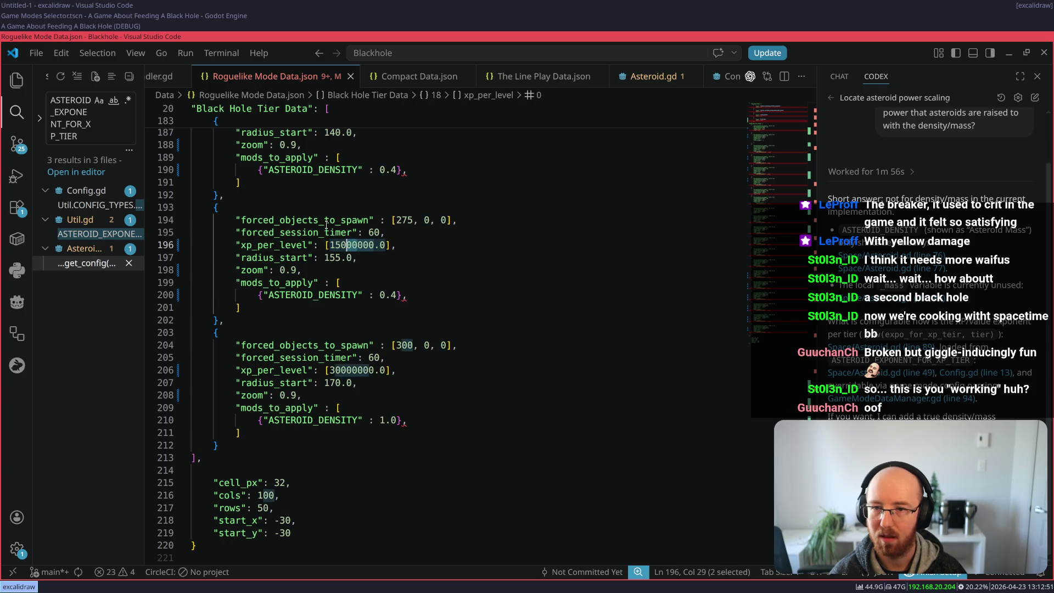
pyautogui.press('Left')
pyautogui.press('BackSpace')
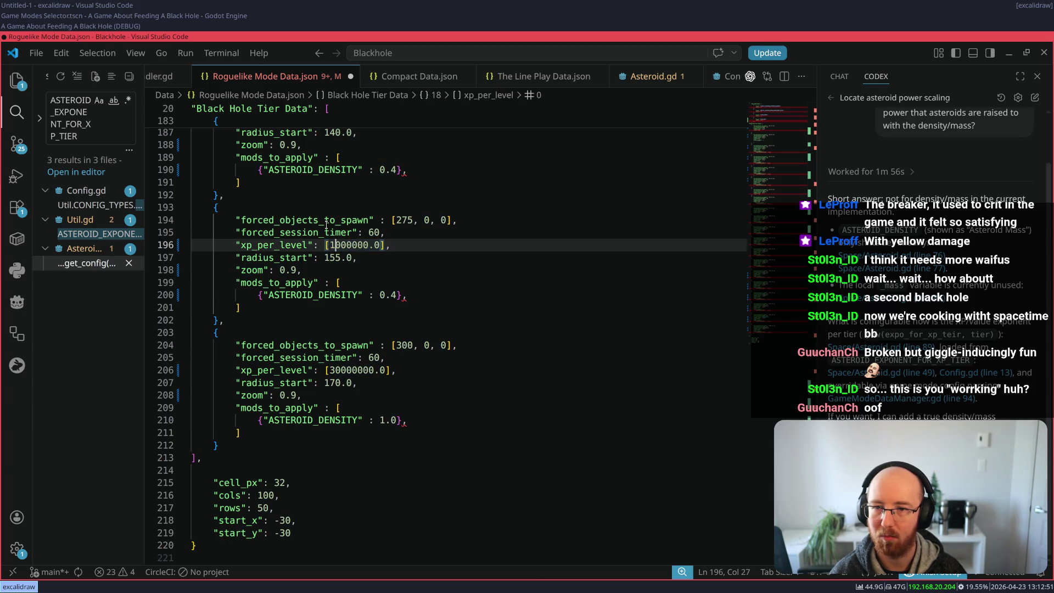
pyautogui.write('2')
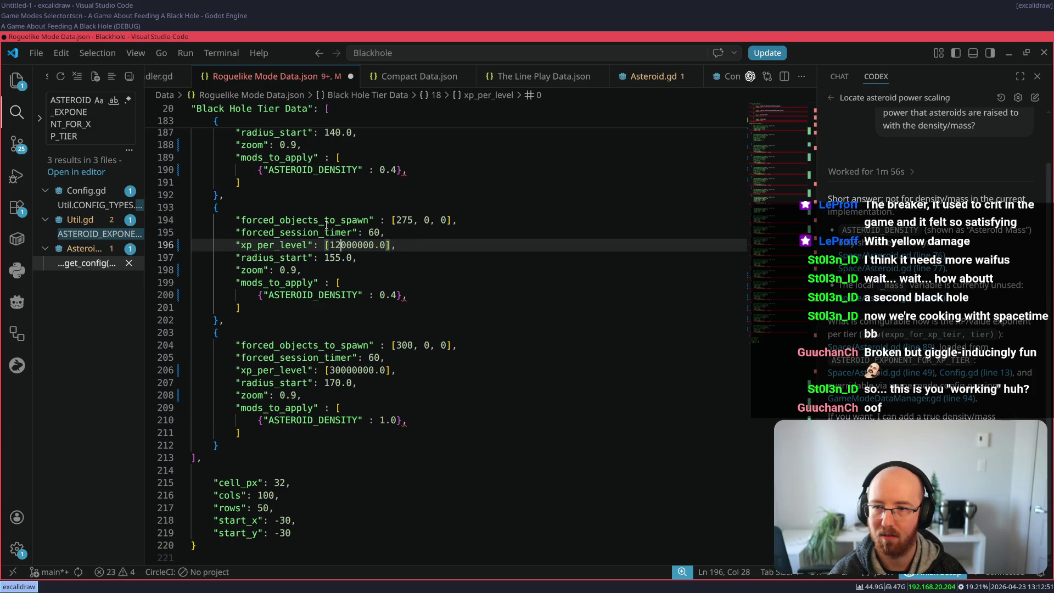
pyautogui.press('Right')
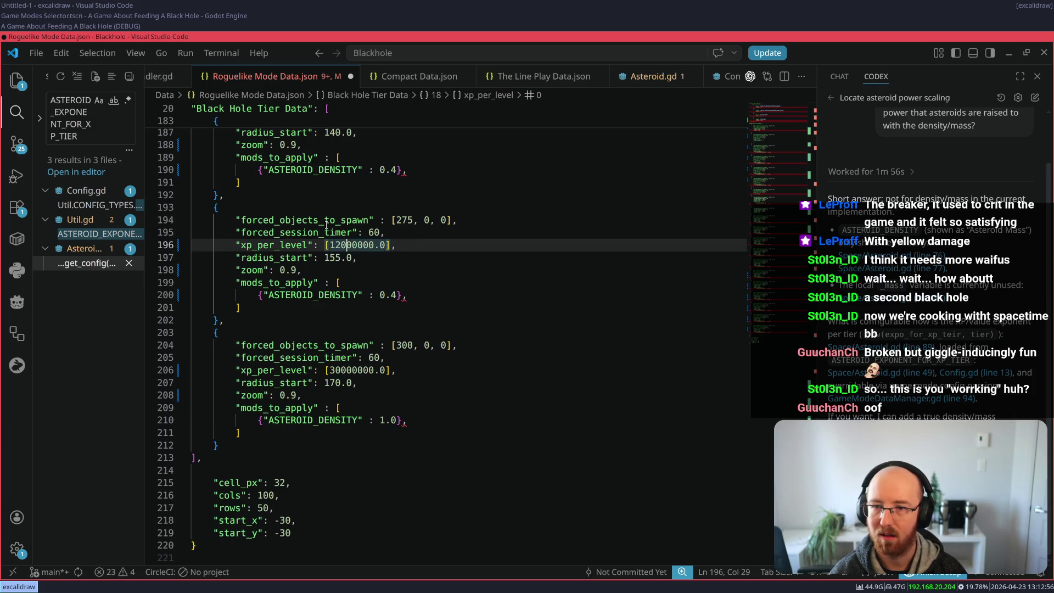
pyautogui.hotkey('shift', 'Left')
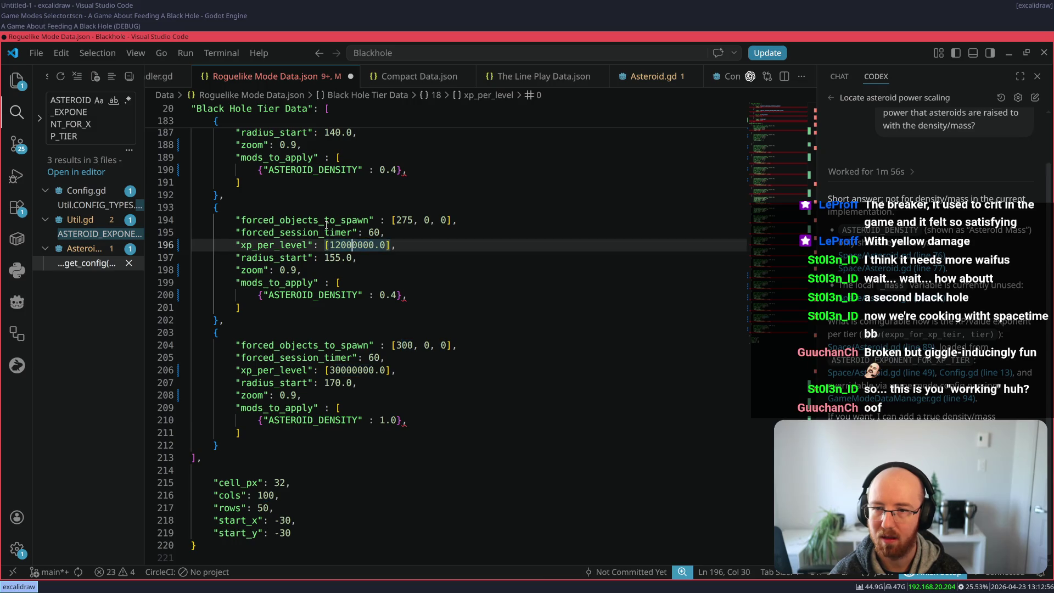
pyautogui.hotkey('shift', 'Left')
pyautogui.hotkey('shift', 'Left')
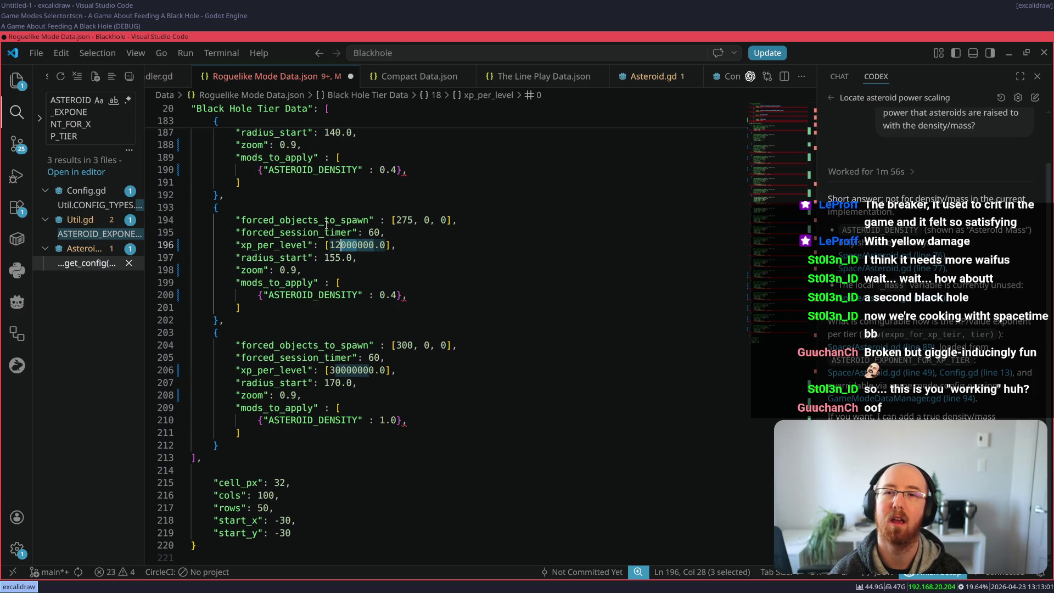
pyautogui.press('Up')
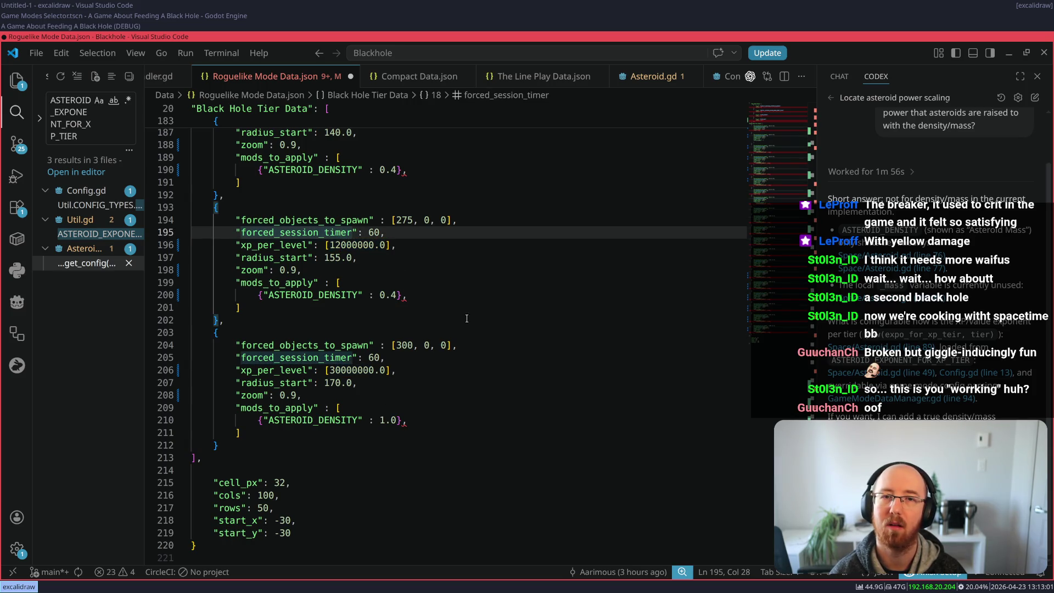
# Step: Change 12000000 to 10000000 and the top tier's 30000000 to 20000000, then save
pyautogui.click(341, 246)
pyautogui.press('BackSpace')
pyautogui.write('0')
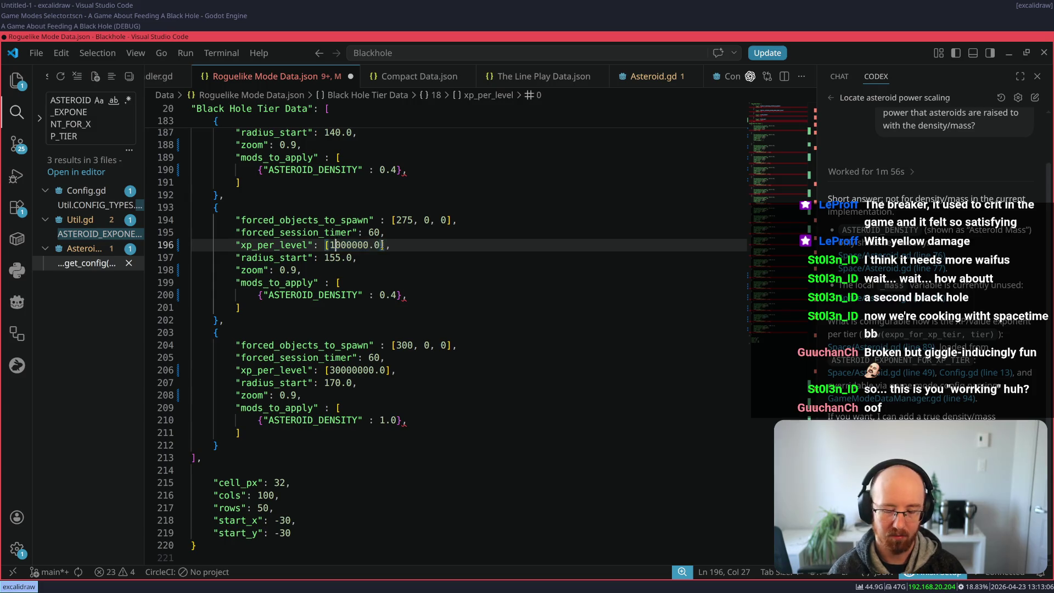
pyautogui.click(336, 370)
pyautogui.press('BackSpace')
pyautogui.write('2')
pyautogui.hotkey('ctrl', 's')
# Step: Set the earlier tiers' xp_per_level values to 4000000, 1000000 and 500000
pyautogui.scroll(3, 422, 229)
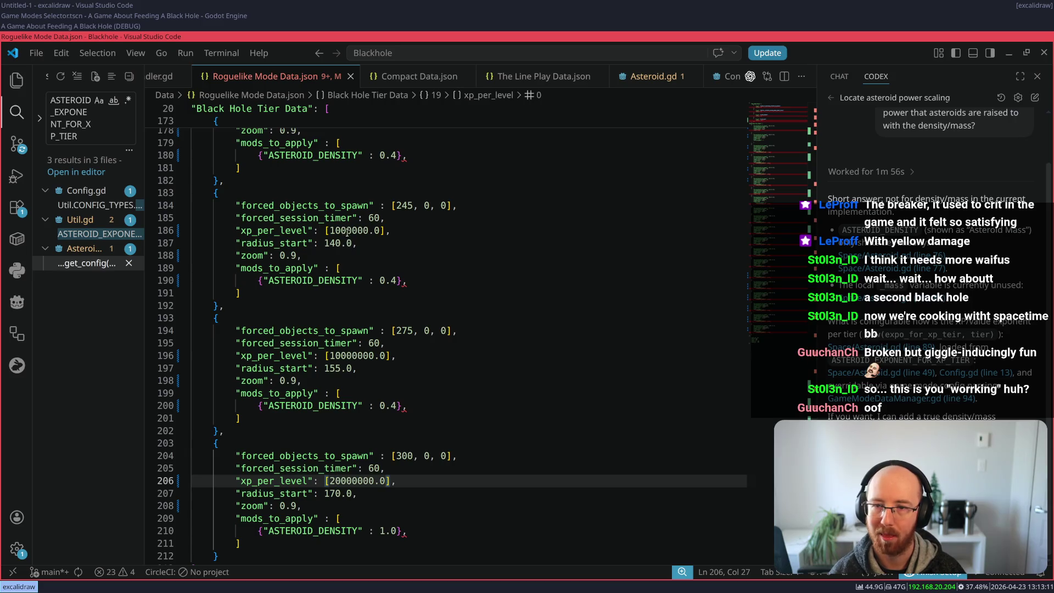
pyautogui.click(331, 230)
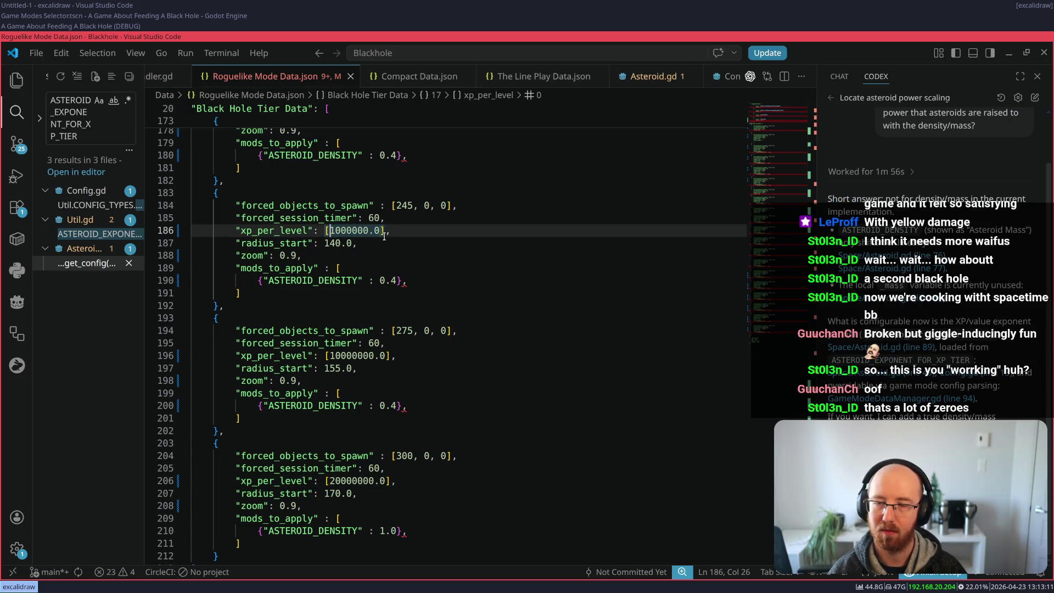
pyautogui.press('Delete')
pyautogui.write('4')
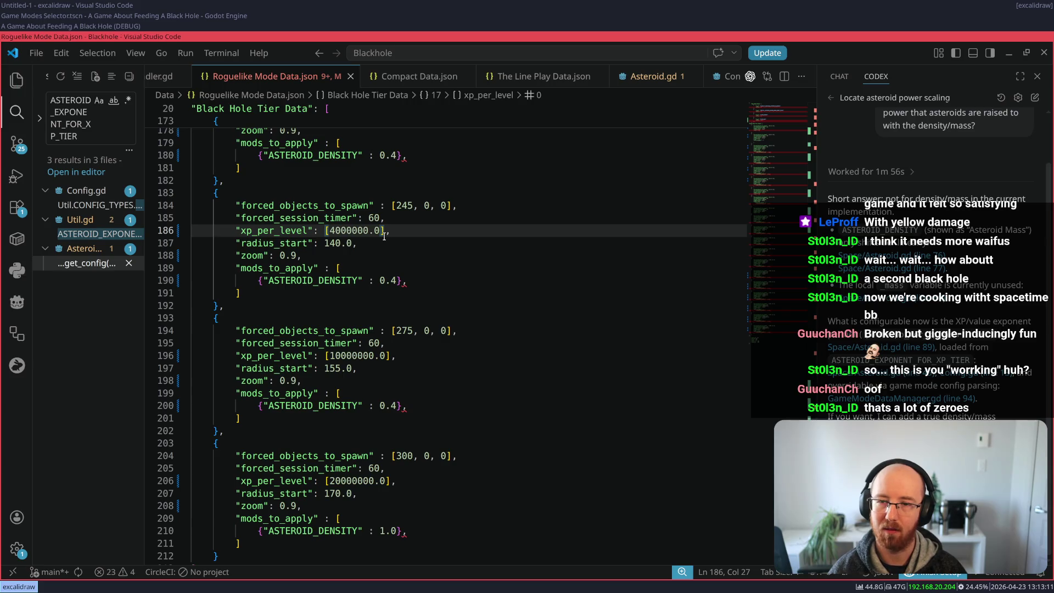
pyautogui.scroll(3, 387, 239)
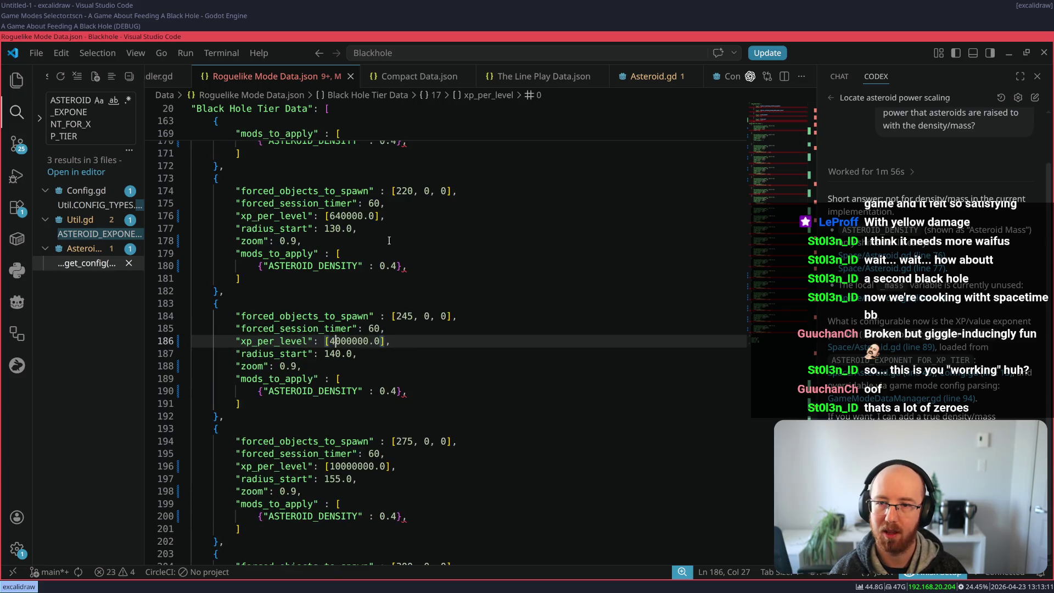
pyautogui.click(340, 216)
pyautogui.press('BackSpace')
pyautogui.press('BackSpace')
pyautogui.write('100')
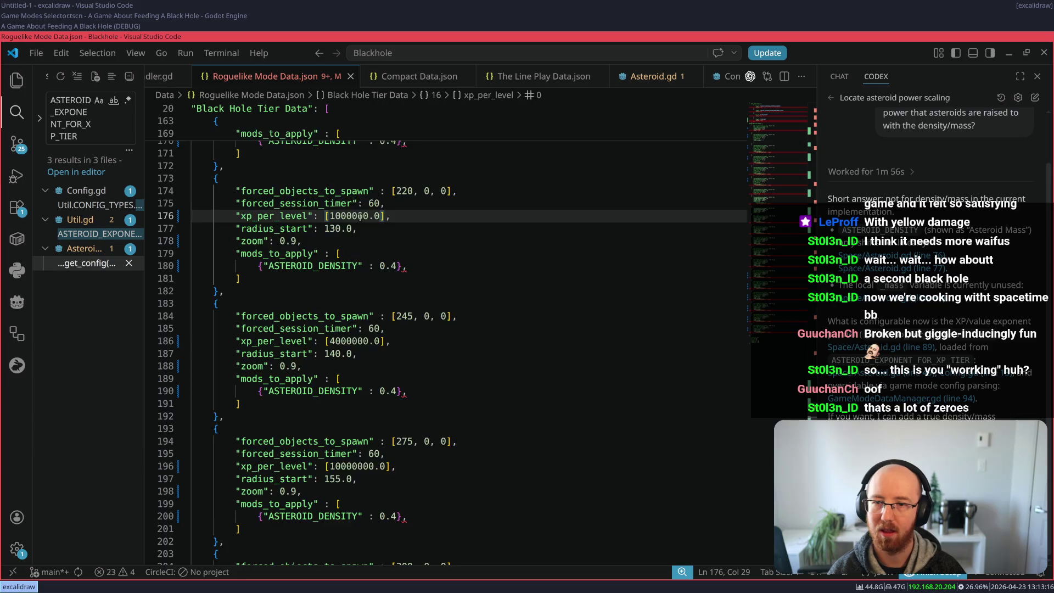
pyautogui.scroll(3, 398, 274)
pyautogui.click(338, 201)
pyautogui.press('BackSpace')
pyautogui.write('5')
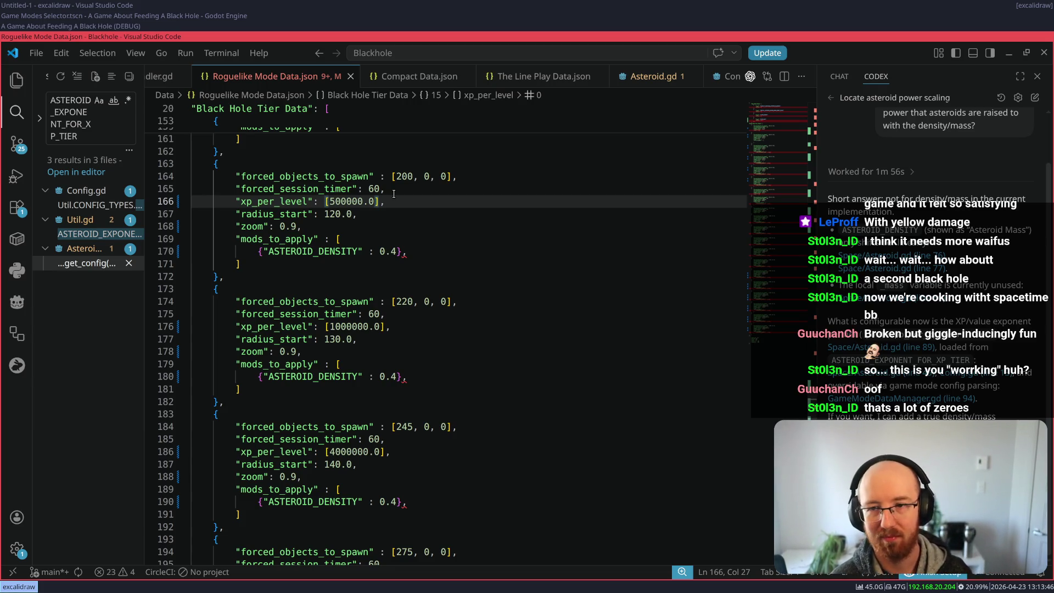
# Step: Go from the 19/20 Game Over screen to the main menu, then quit the debug game
pyautogui.click(77, 25)
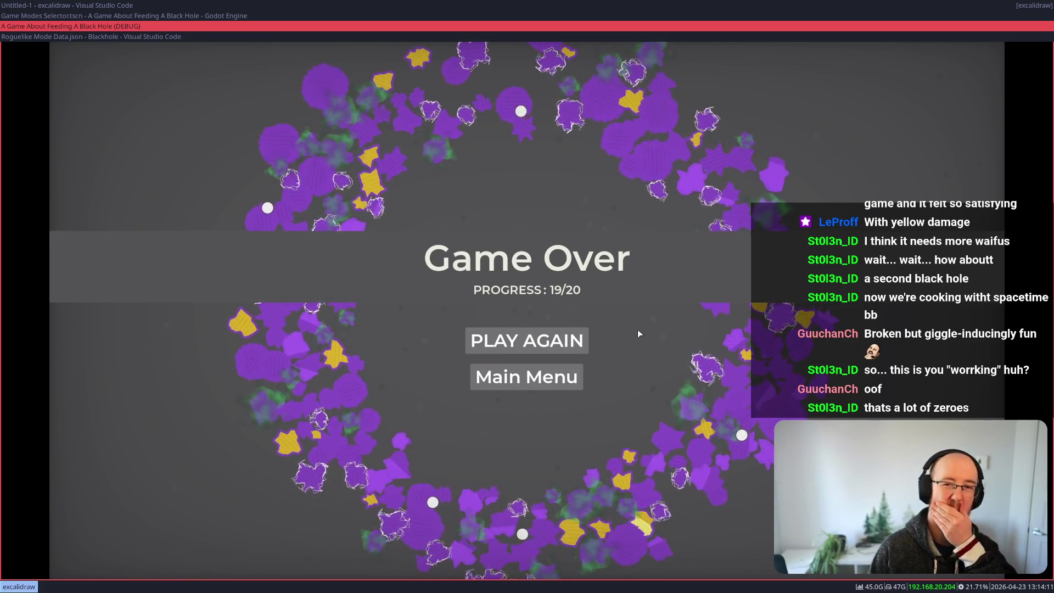
pyautogui.click(510, 379)
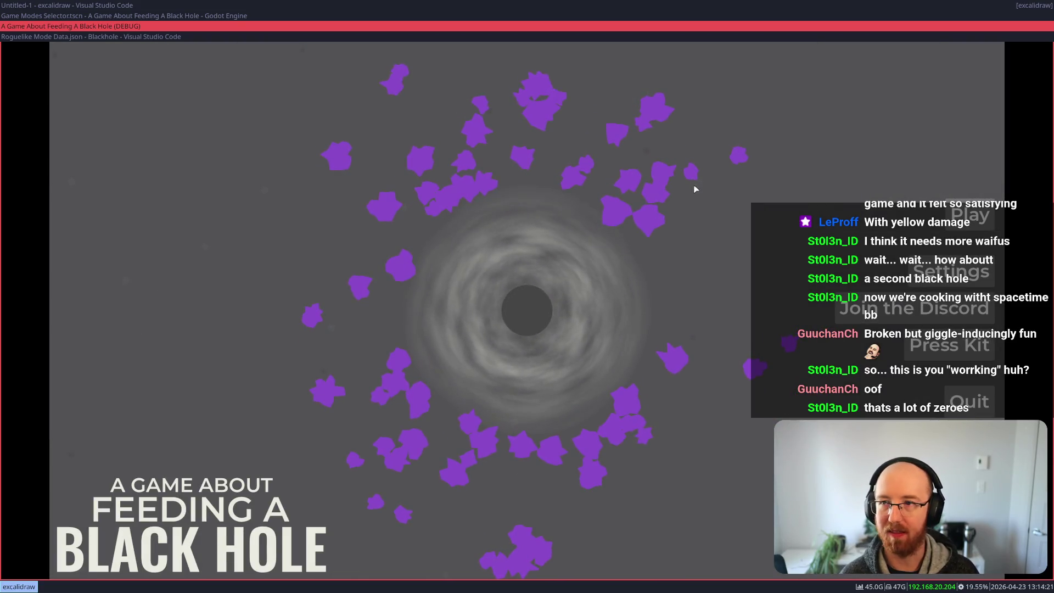
pyautogui.press('super+shift+q')
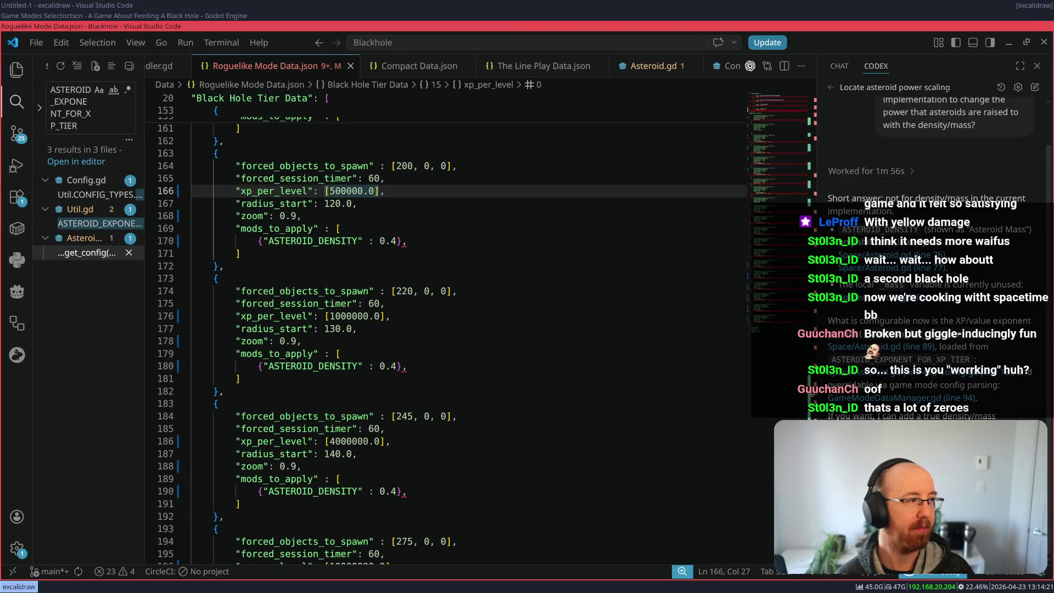
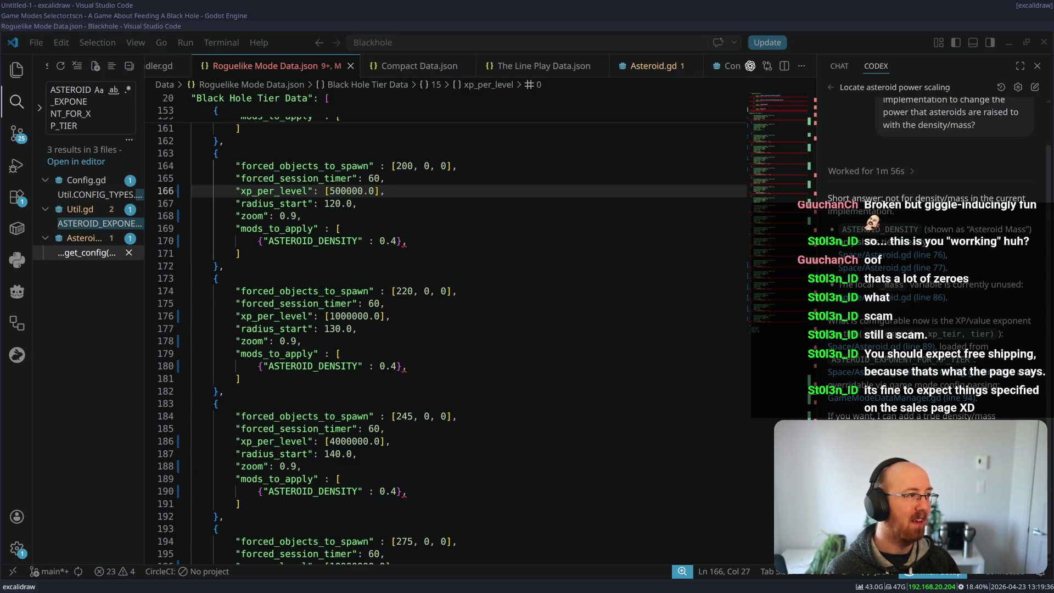
# Step: Bring the Amazon seller page full screen, select the storefront text, and zoom to 125%
pyautogui.hotkey('alt', 'Tab')
pyautogui.press('super+Up')
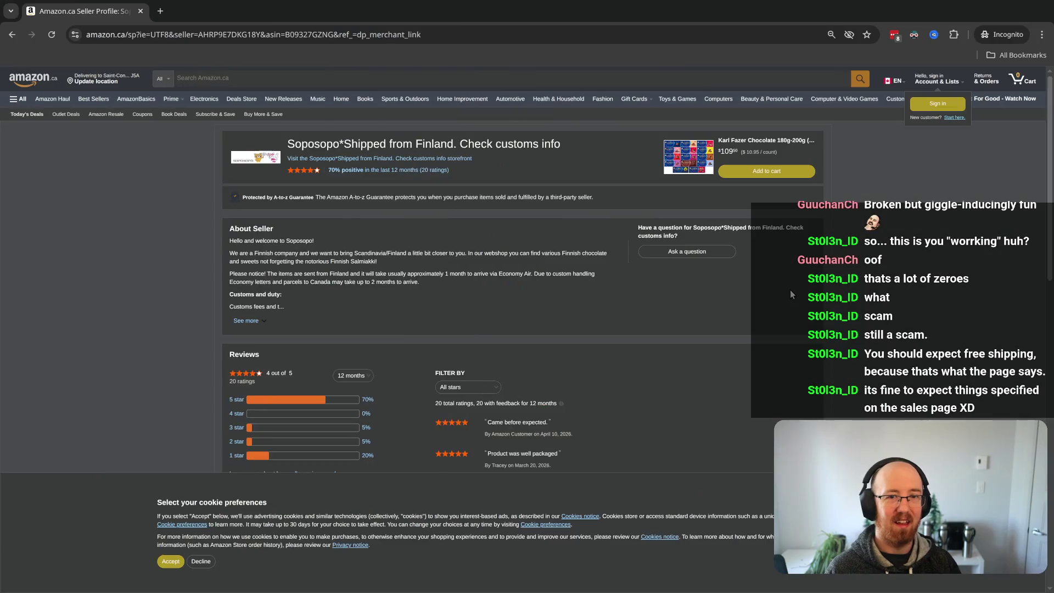
pyautogui.hotkey('ctrl', '+')
pyautogui.hotkey('ctrl', '+')
pyautogui.hotkey('ctrl', '+')
pyautogui.hotkey('ctrl', '+')
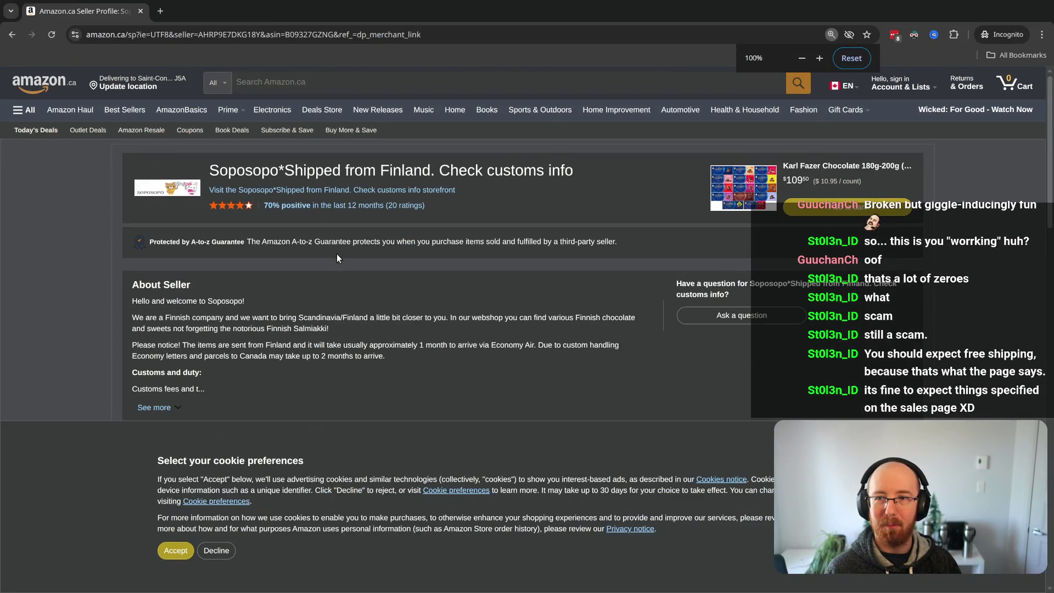
pyautogui.moveTo(472, 192); pyautogui.dragTo(210, 191)
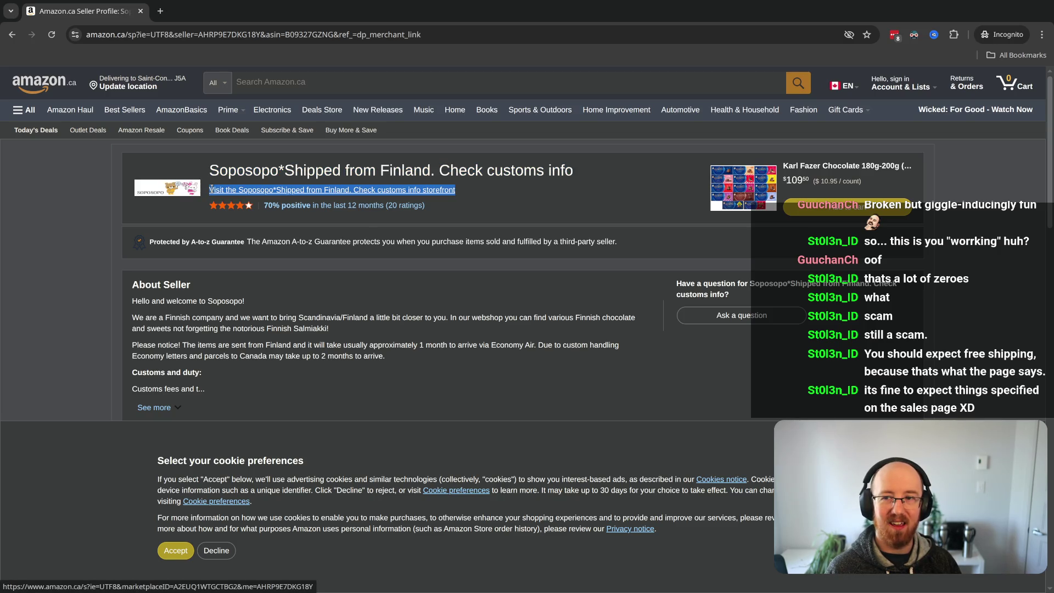
pyautogui.hotkey('ctrl', '+')
pyautogui.hotkey('ctrl', '+')
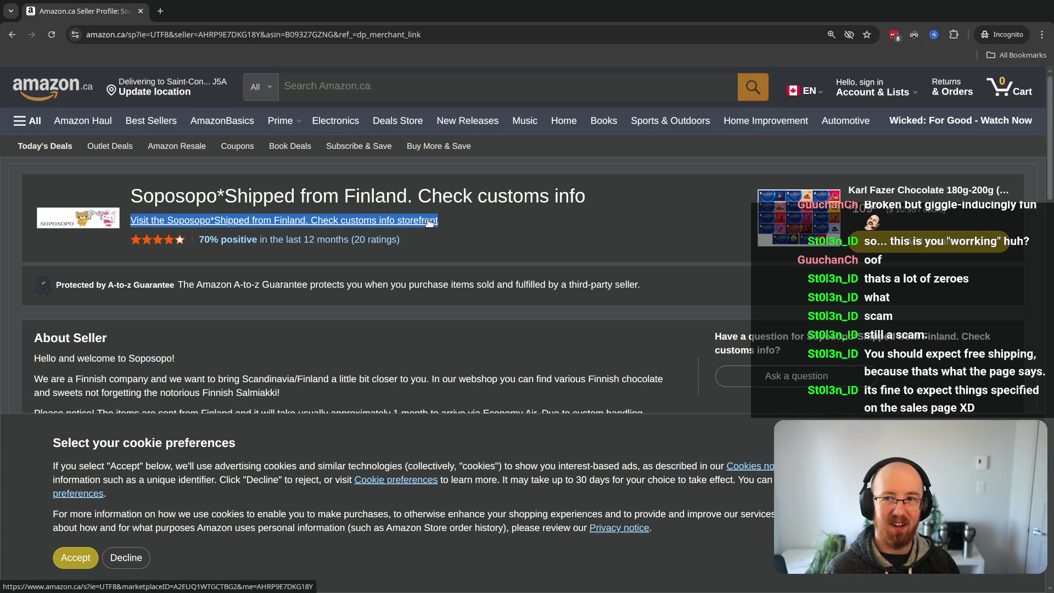
# Step: Expand About Seller, select the Customs and duty paragraphs, then open the Karl Fazer Chocolate listing
pyautogui.click(463, 213)
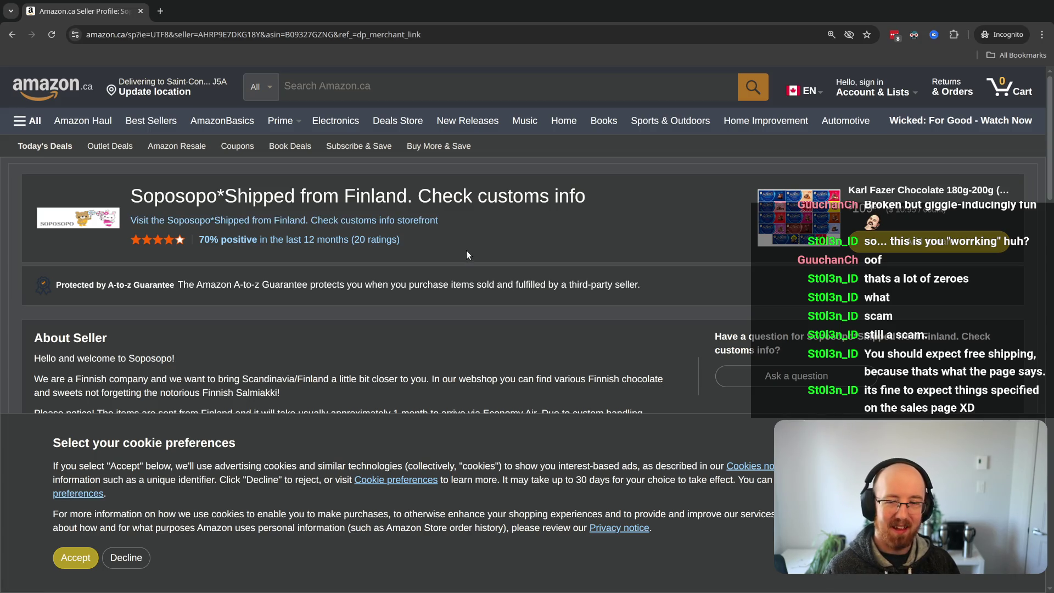
pyautogui.moveTo(438, 220); pyautogui.dragTo(313, 220)
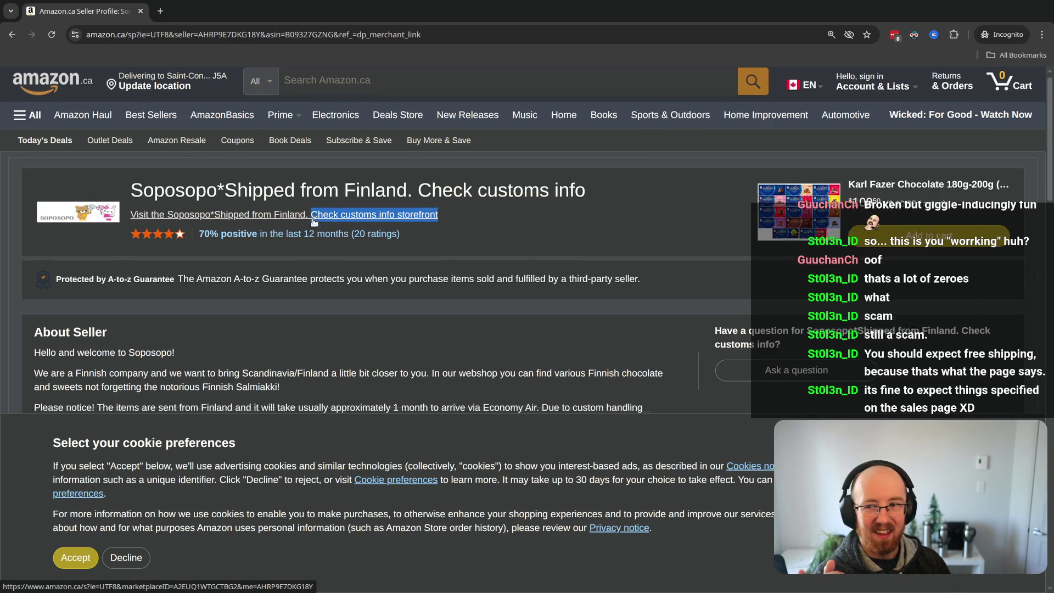
pyautogui.scroll(-2, 307, 236)
pyautogui.click(61, 356)
pyautogui.moveTo(36, 313)
pyautogui.mouseDown()
pyautogui.moveTo(452, 337)
pyautogui.moveTo(430, 377)
pyautogui.mouseUp()
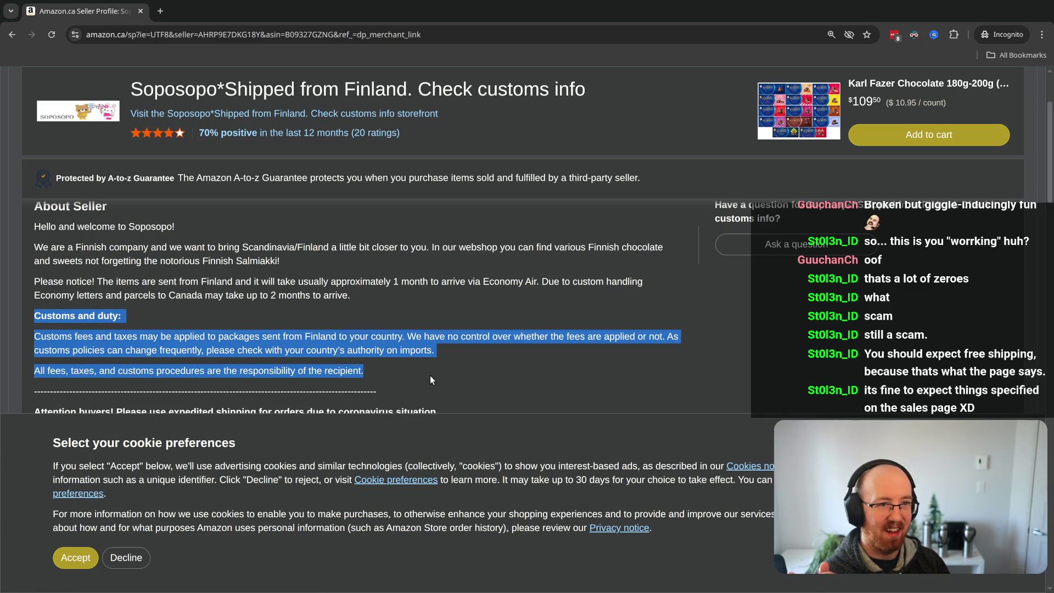
pyautogui.click(429, 376)
pyautogui.scroll(2, 430, 375)
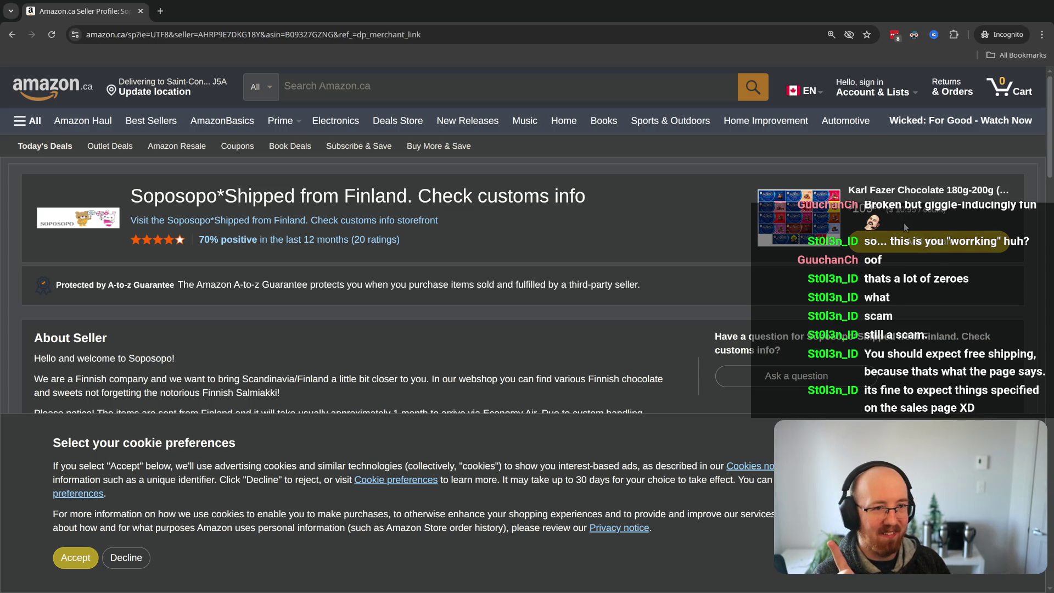
pyautogui.click(893, 192)
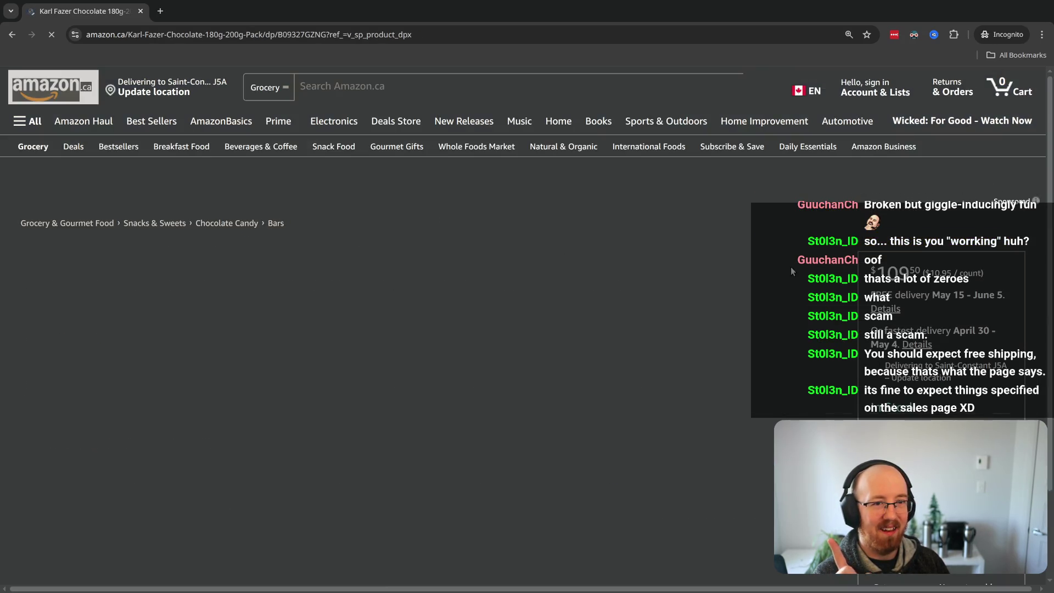
# Step: Select the FREE delivery May 15 - June 5 line on the Karl Fazer listing
pyautogui.moveTo(902, 312); pyautogui.dragTo(873, 303)
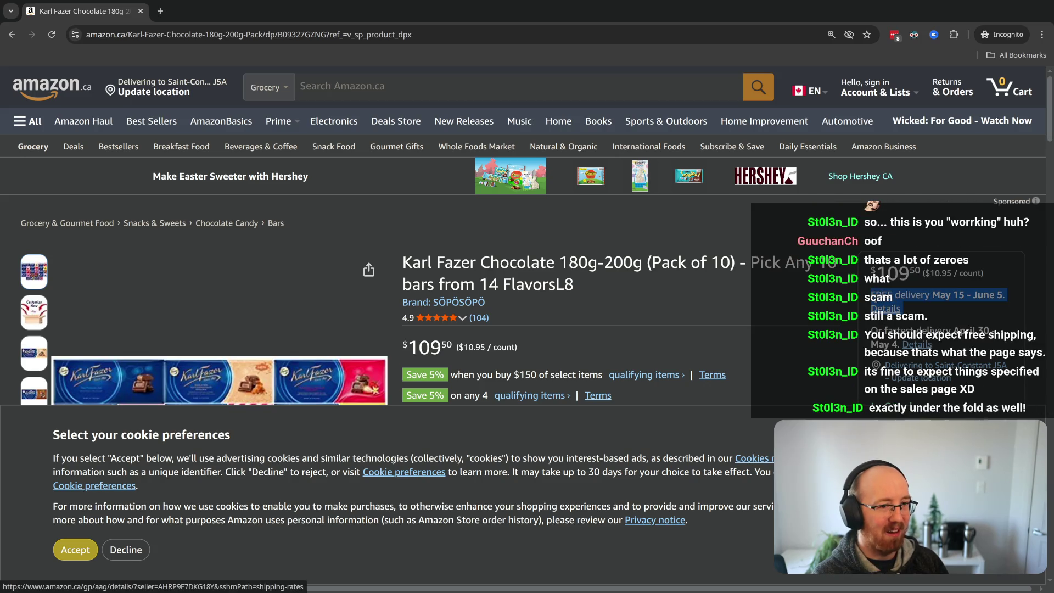
pyautogui.moveTo(877, 295)
pyautogui.mouseDown()
pyautogui.moveTo(940, 299)
pyautogui.moveTo(940, 311)
pyautogui.moveTo(868, 302)
pyautogui.mouseUp()
pyautogui.click(940, 311)
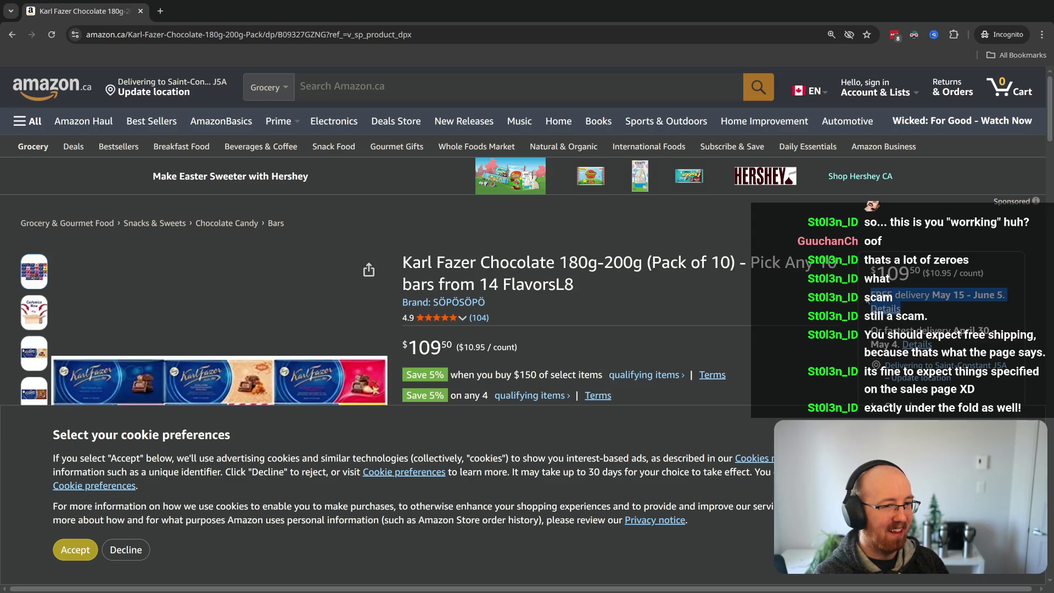
pyautogui.moveTo(871, 296); pyautogui.dragTo(931, 305)
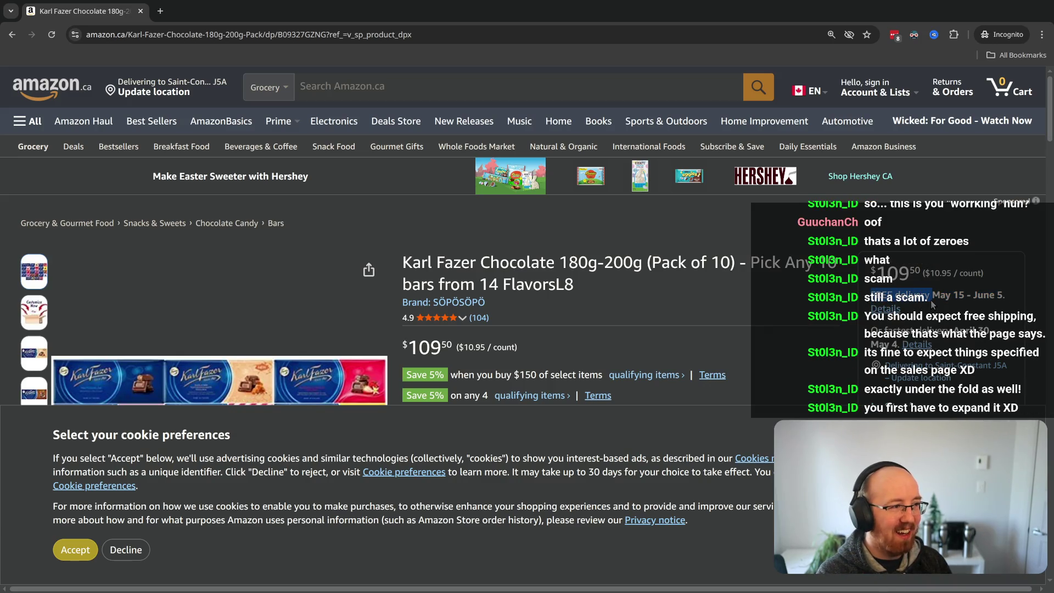
pyautogui.click(932, 300)
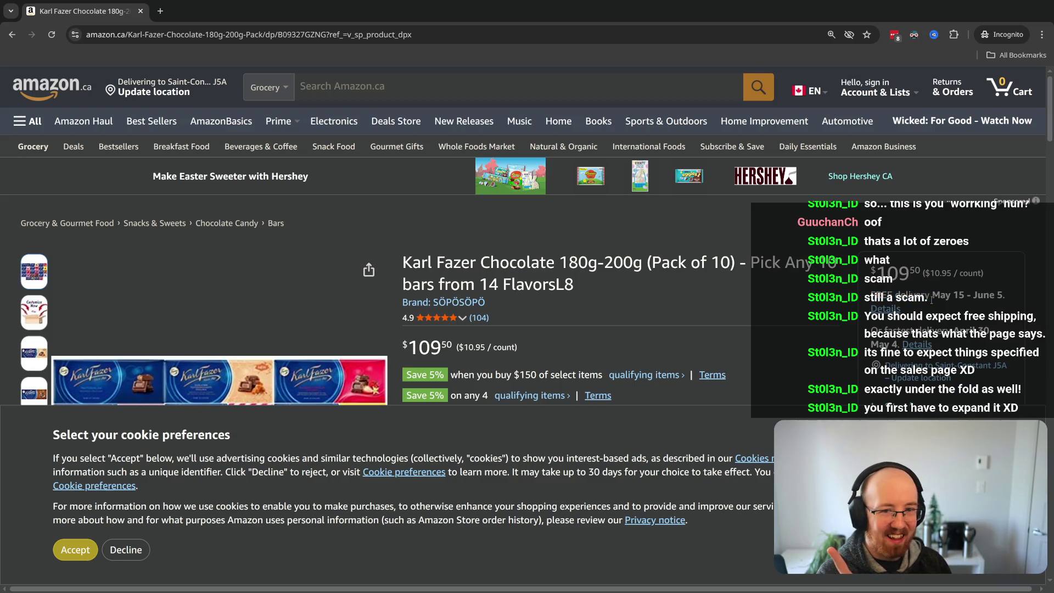
# Step: Accept the cookie banner and search the listing for 'duty', 'fees', then 'import'
pyautogui.click(67, 550)
pyautogui.hotkey('ctrl', 'f')
pyautogui.write('duty')
pyautogui.hotkey('ctrl', 'a')
pyautogui.write('fees')
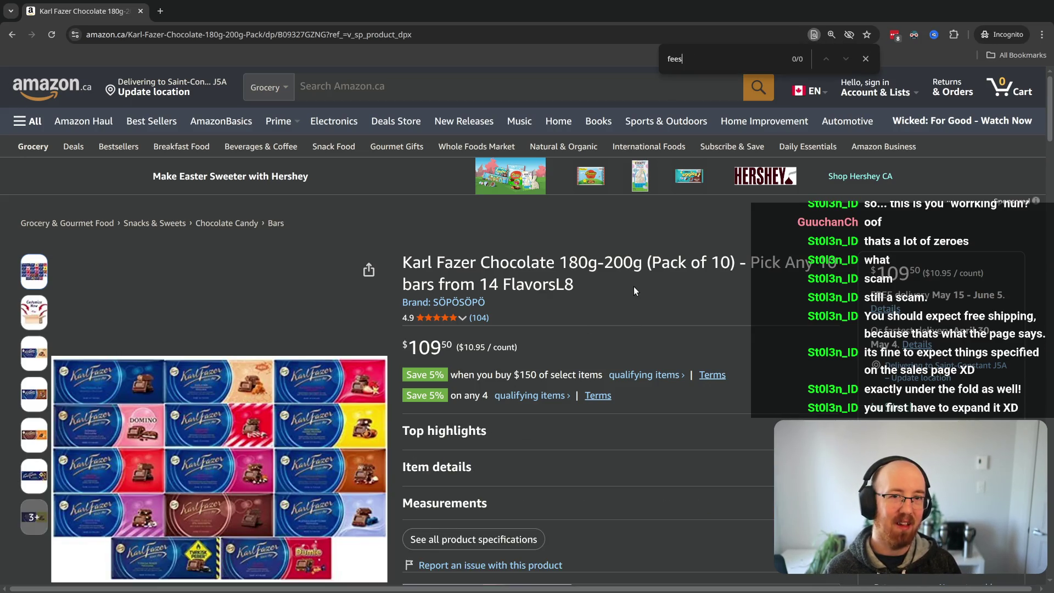
pyautogui.hotkey('ctrl', 'a')
pyautogui.write('import')
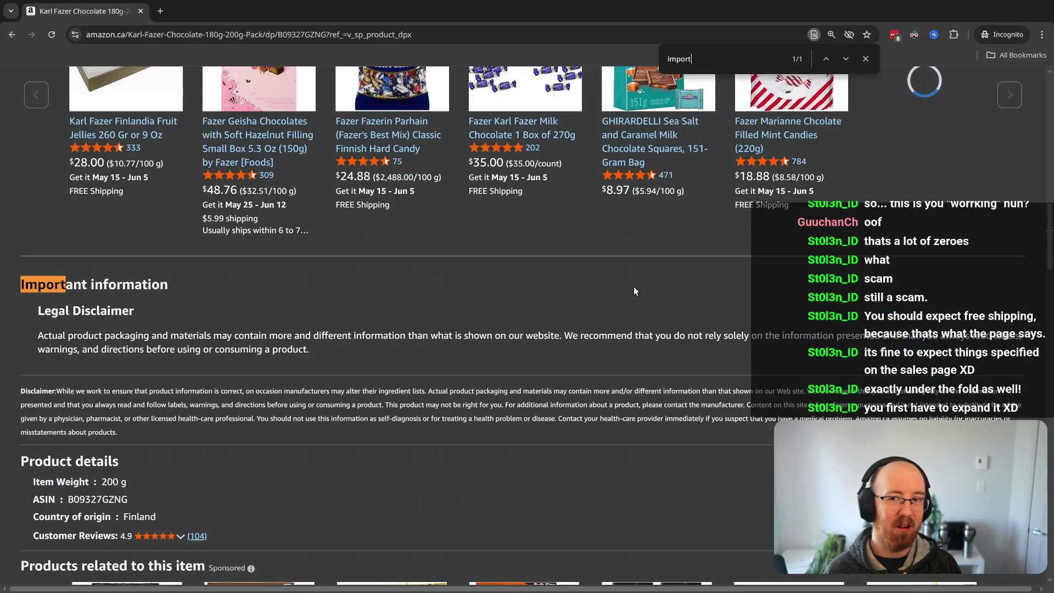
# Step: Select the Legal Disclaimer paragraph in the Important information section and scroll around it
pyautogui.moveTo(326, 346)
pyautogui.mouseDown()
pyautogui.moveTo(110, 287)
pyautogui.moveTo(31, 301)
pyautogui.mouseUp()
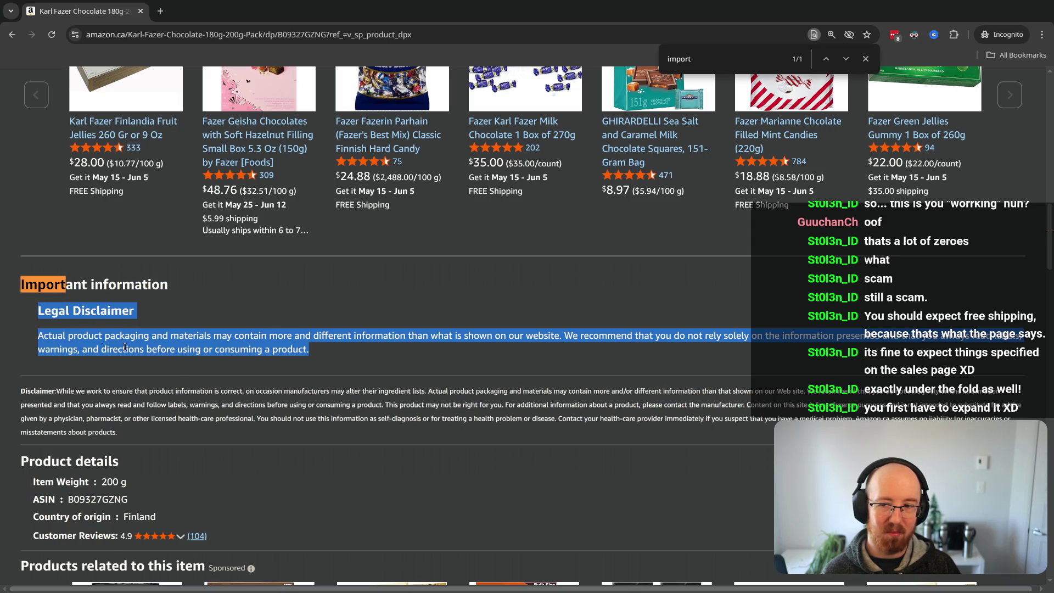
pyautogui.click(582, 262)
pyautogui.moveTo(30, 281); pyautogui.dragTo(366, 353)
pyautogui.scroll(5, 367, 353)
pyautogui.scroll(10, 527, 329)
pyautogui.scroll(-1, 527, 329)
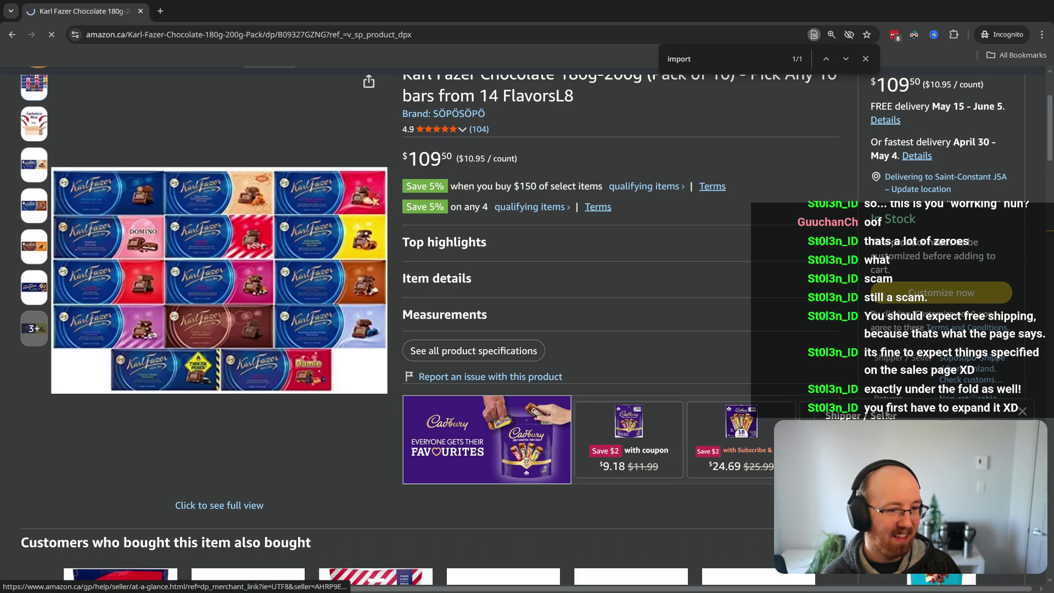
pyautogui.click(972, 357)
pyautogui.moveTo(204, 322); pyautogui.dragTo(152, 445)
pyautogui.click(81, 470)
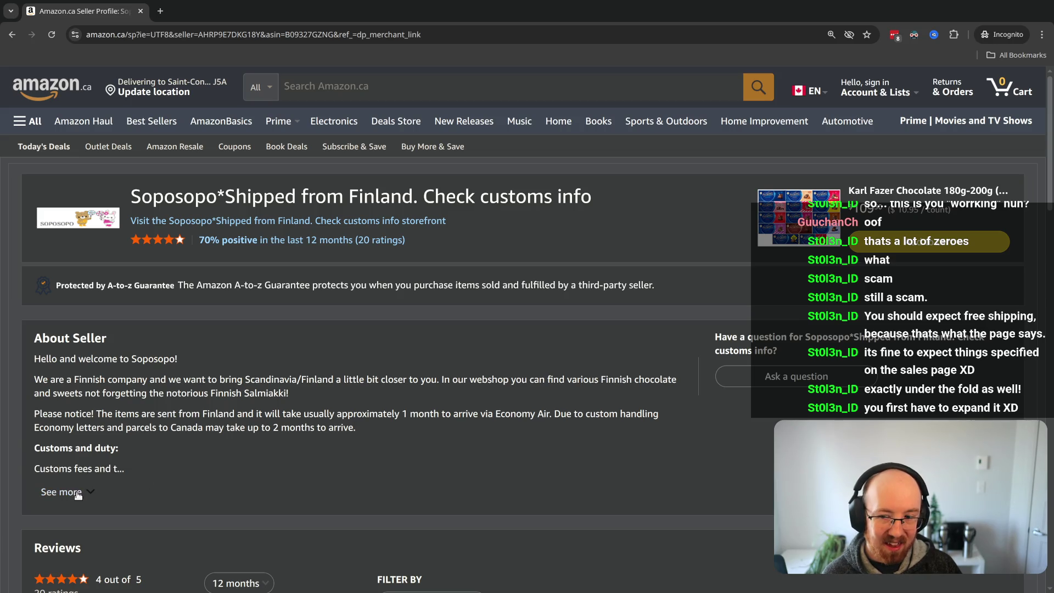
pyautogui.click(78, 493)
pyautogui.scroll(-1, 219, 447)
pyautogui.moveTo(391, 436); pyautogui.dragTo(34, 380)
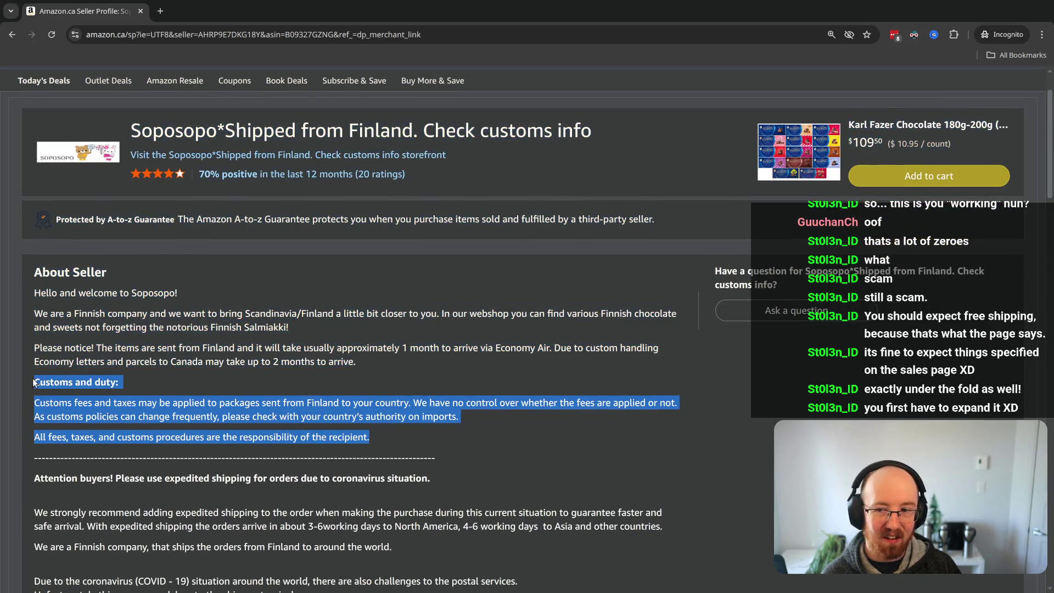
pyautogui.click(353, 440)
pyautogui.tripleClick(541, 400)
pyautogui.moveTo(521, 420); pyautogui.dragTo(174, 416)
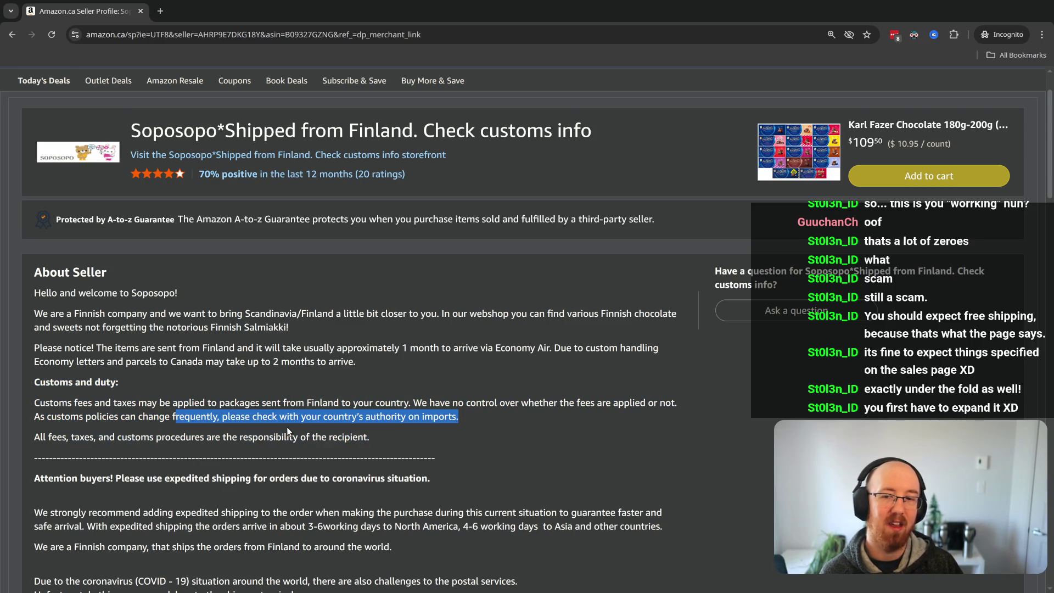
pyautogui.moveTo(389, 445)
pyautogui.mouseDown()
pyautogui.moveTo(158, 414)
pyautogui.moveTo(33, 384)
pyautogui.mouseUp()
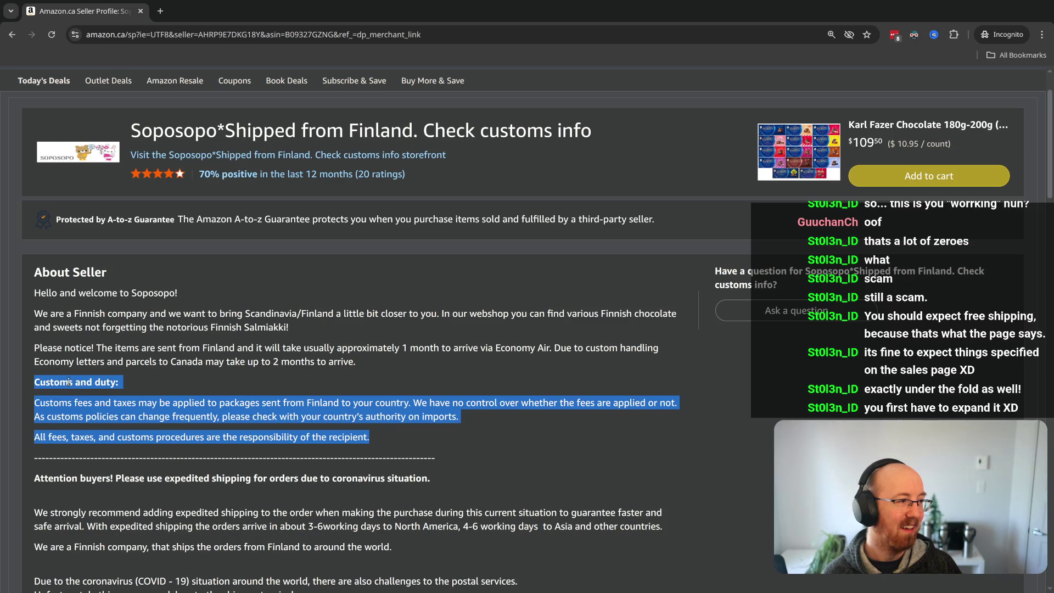
pyautogui.hotkey('alt', 'Left')
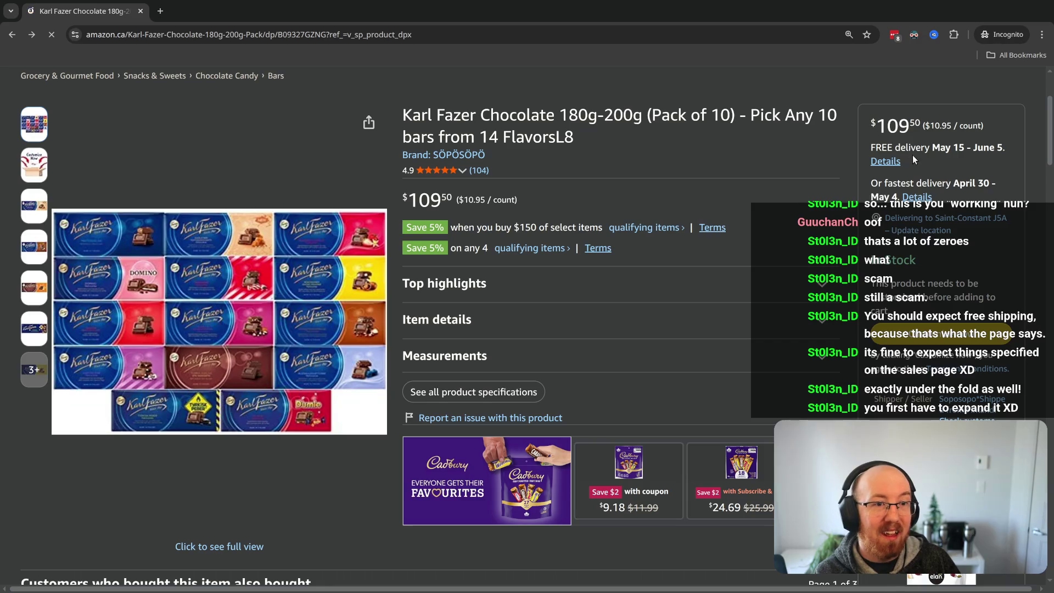
pyautogui.scroll(3, 932, 202)
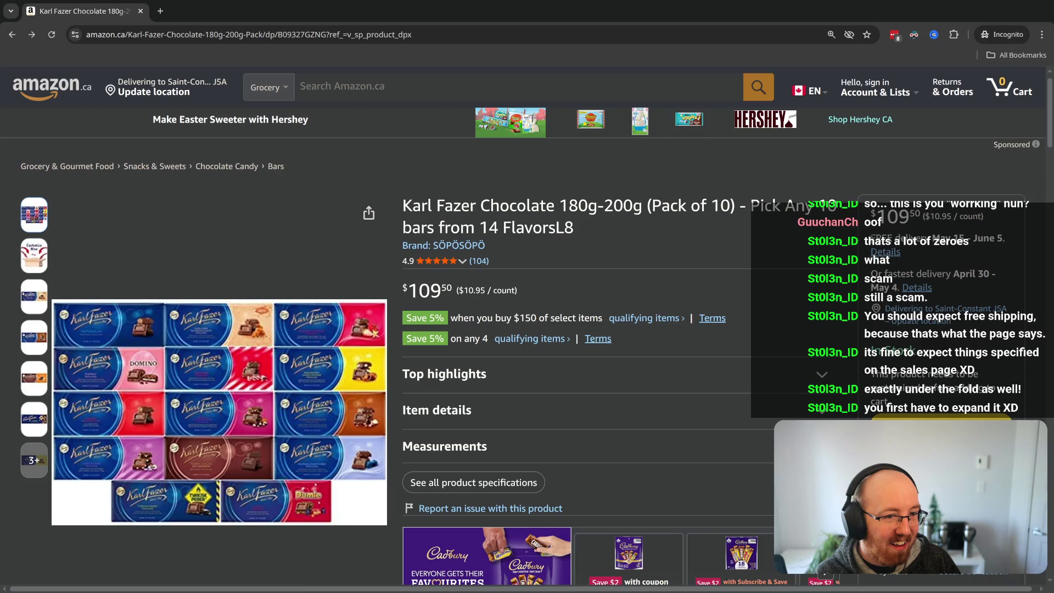
pyautogui.click(893, 247)
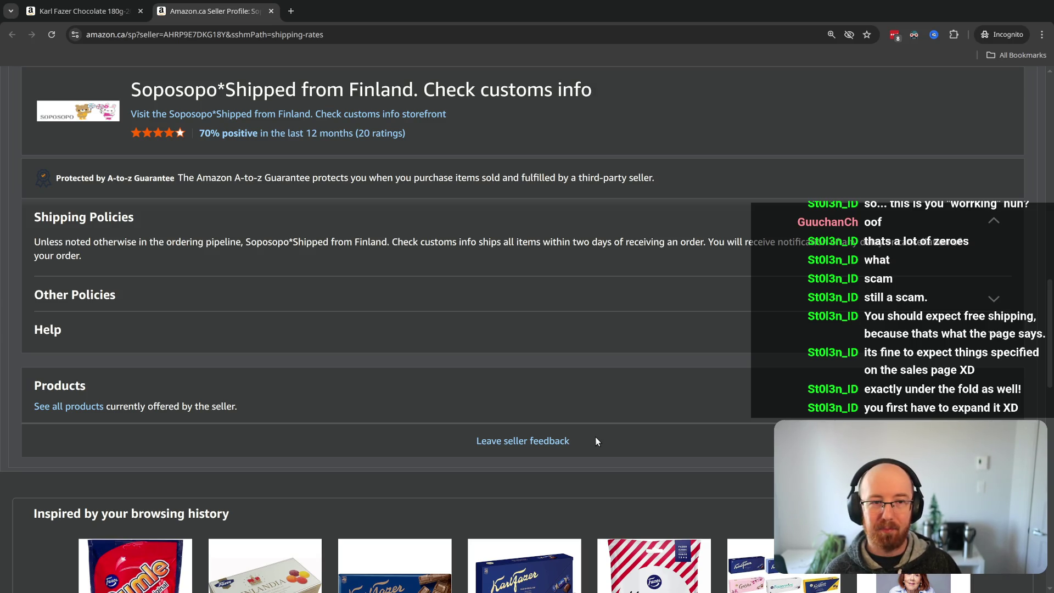
pyautogui.middleClick(253, 9)
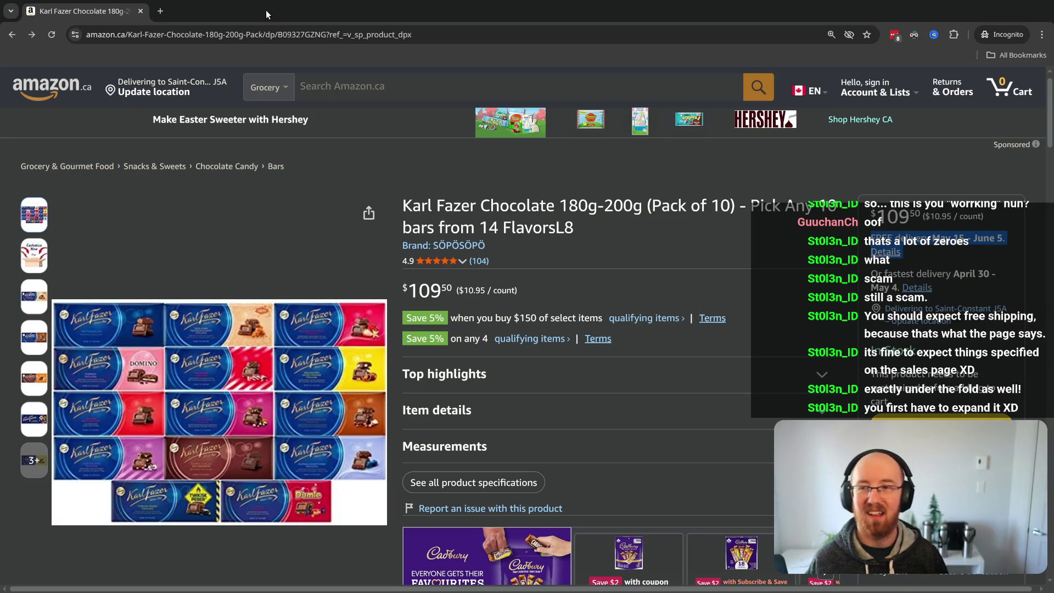
pyautogui.press('super+f')
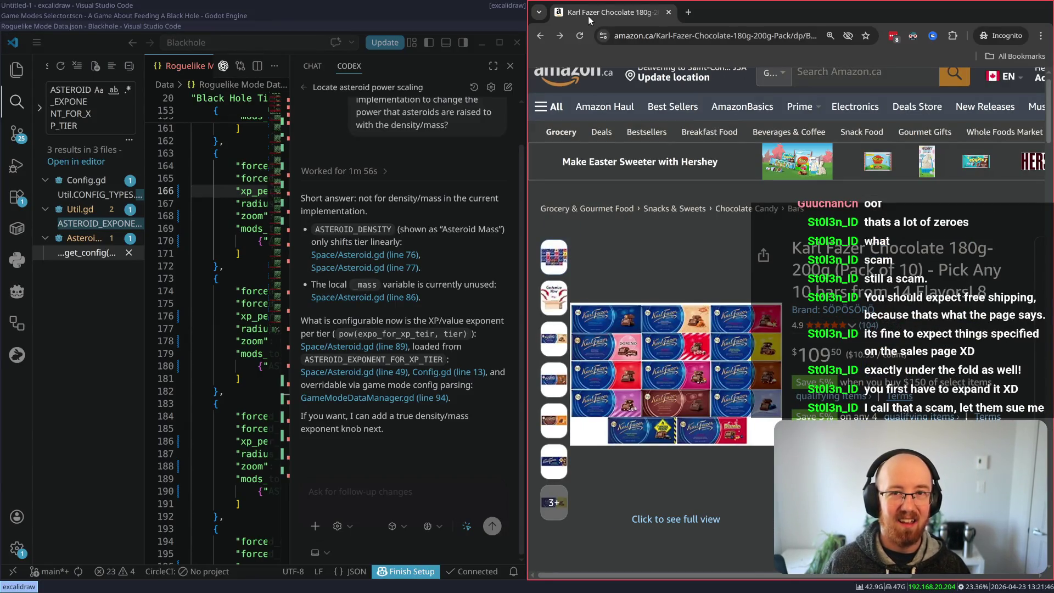
# Step: Return to the full-screen code editor to read Codex's reply on ASTEROID_DENSITY and the tier exponent
pyautogui.press('super+shift+q')
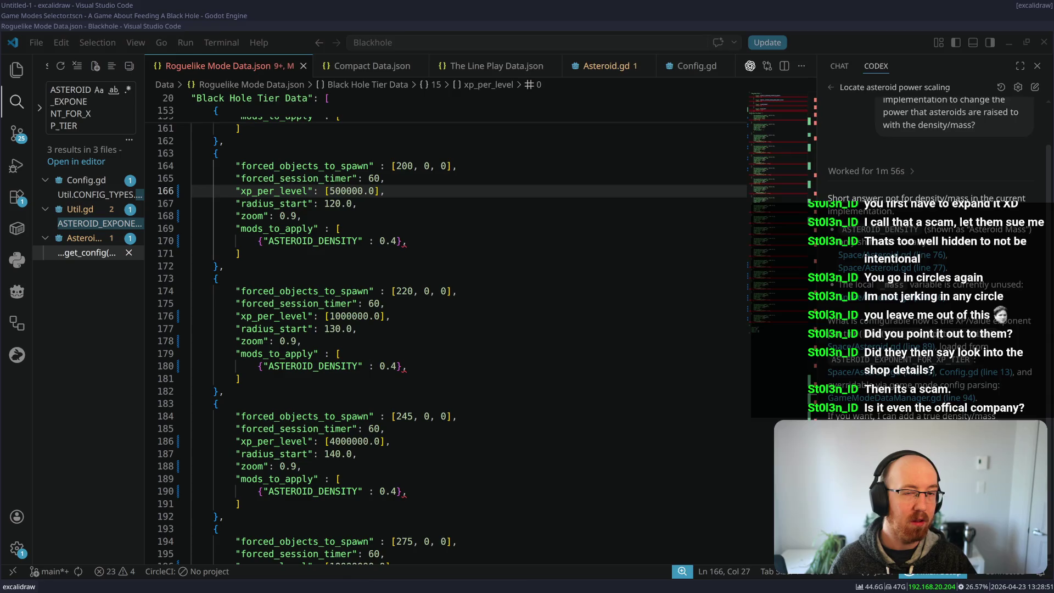
# Step: Search Google for 'frazer chocolate' and open the Fazer.com chocolate page from the results
pyautogui.write('fraz')
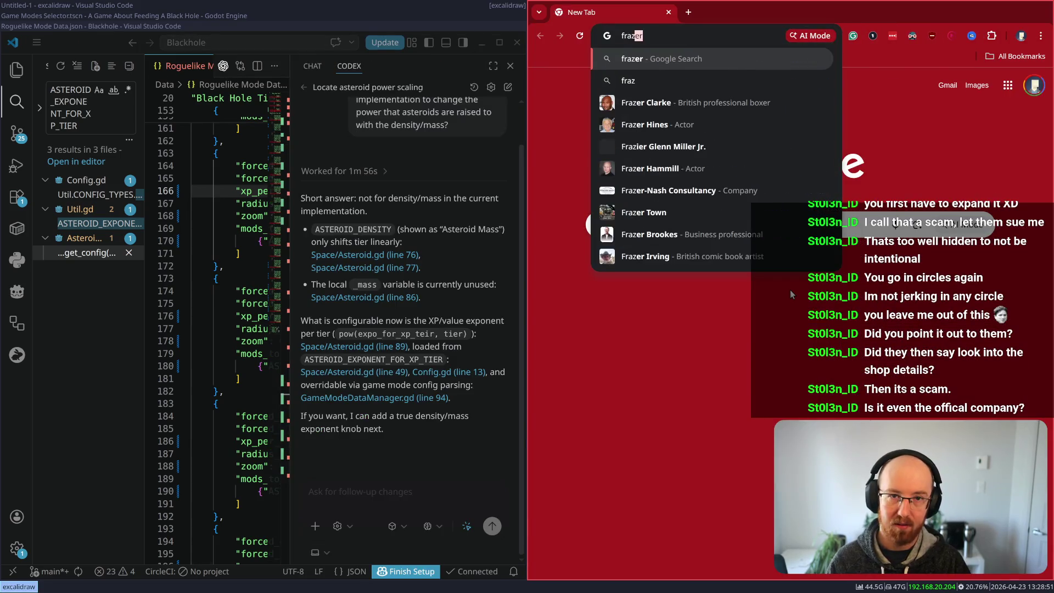
pyautogui.write('er chocolate')
pyautogui.press('Return')
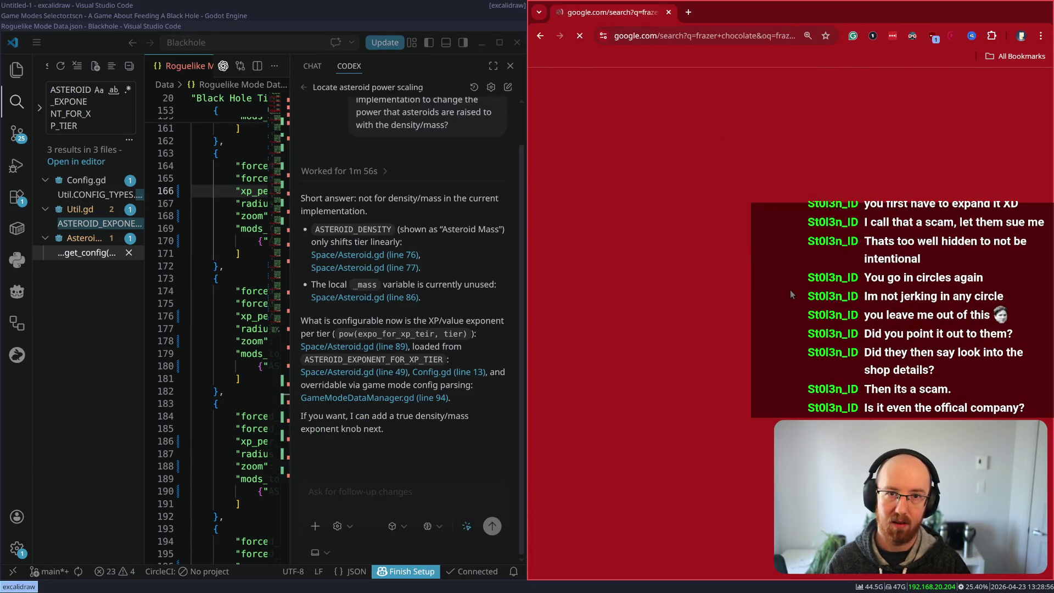
pyautogui.scroll(-1, 252, 461)
pyautogui.scroll(-1, 262, 453)
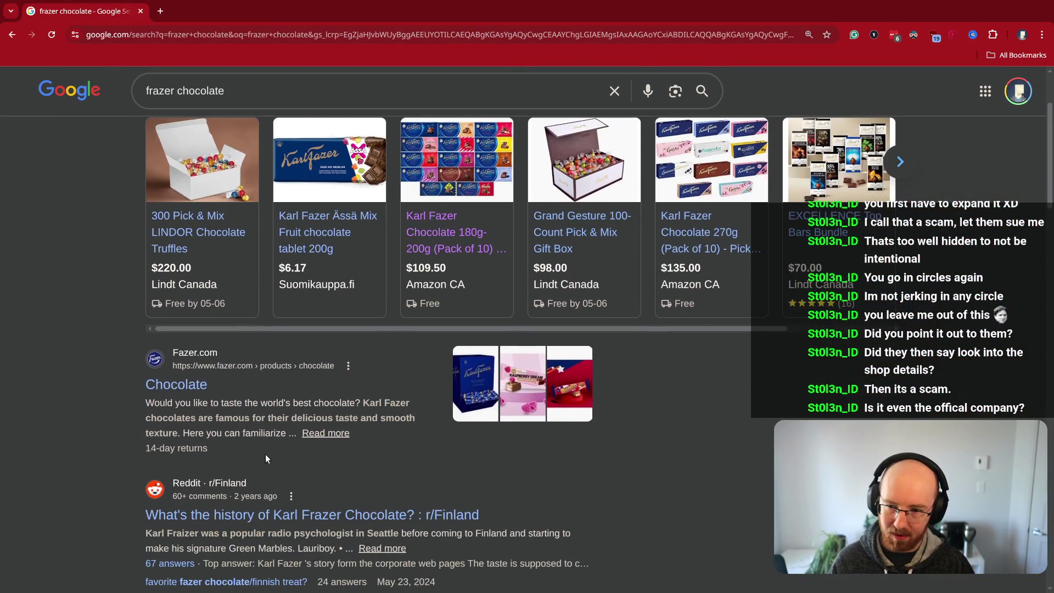
pyautogui.click(177, 385)
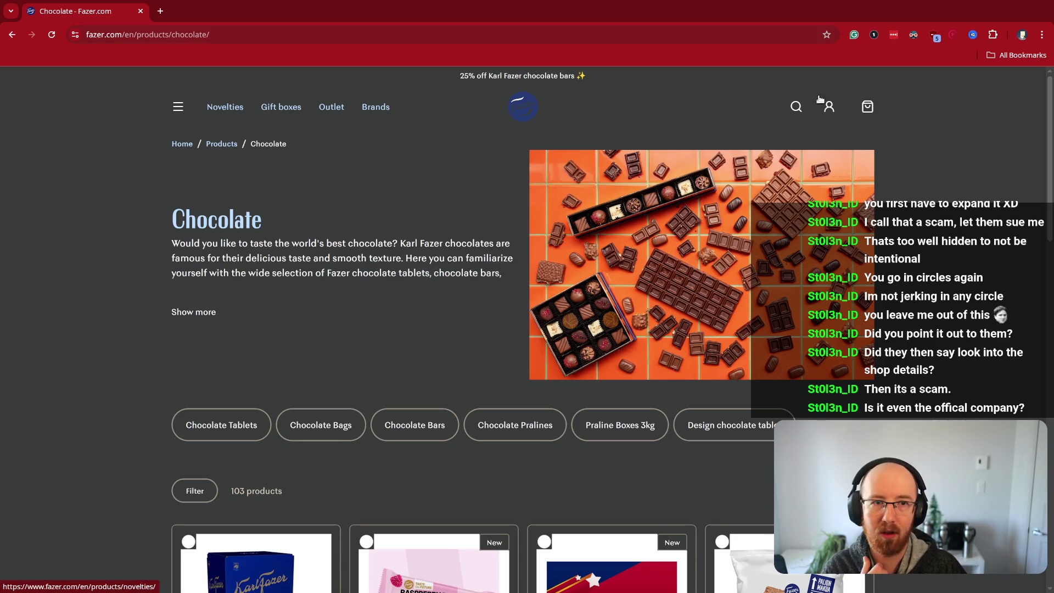
# Step: Scroll the Fazer.com chocolate grid and open the KF Milk Chocolate 3kg product page
pyautogui.scroll(-10, 363, 217)
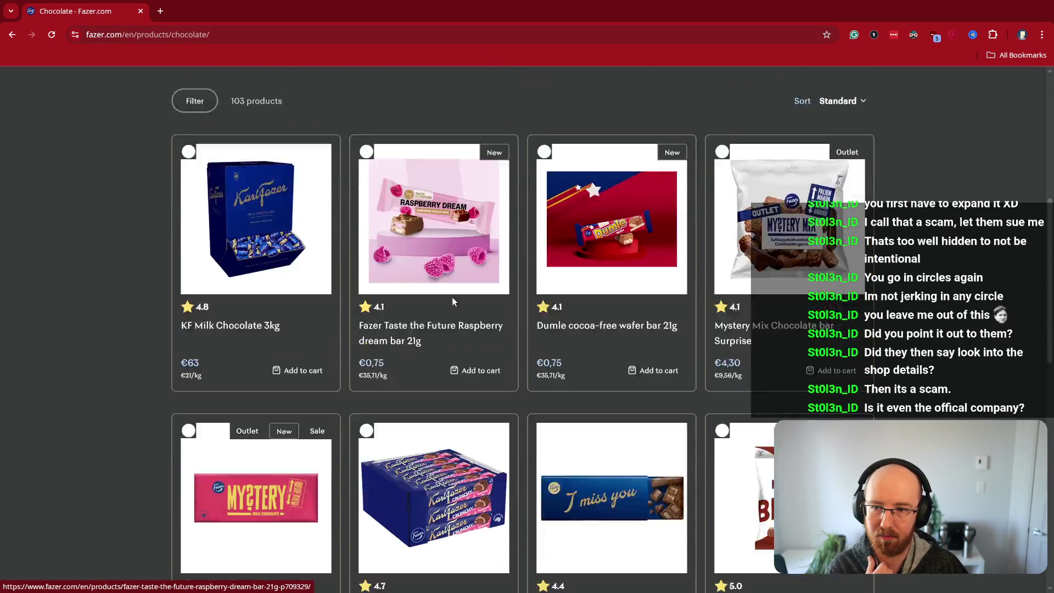
pyautogui.scroll(-5, 423, 318)
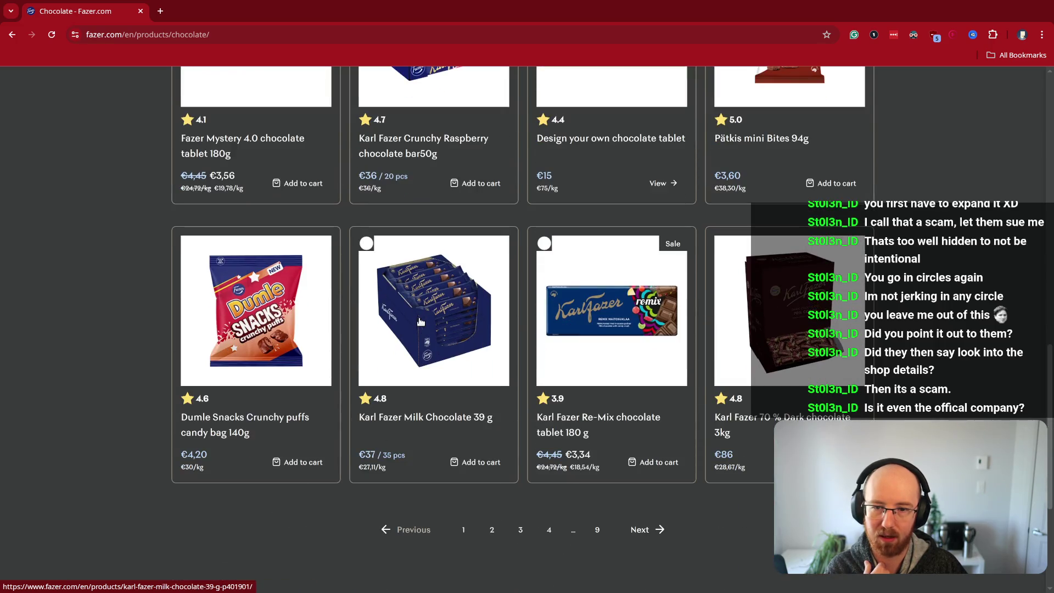
pyautogui.scroll(3, 420, 322)
pyautogui.scroll(3, 439, 316)
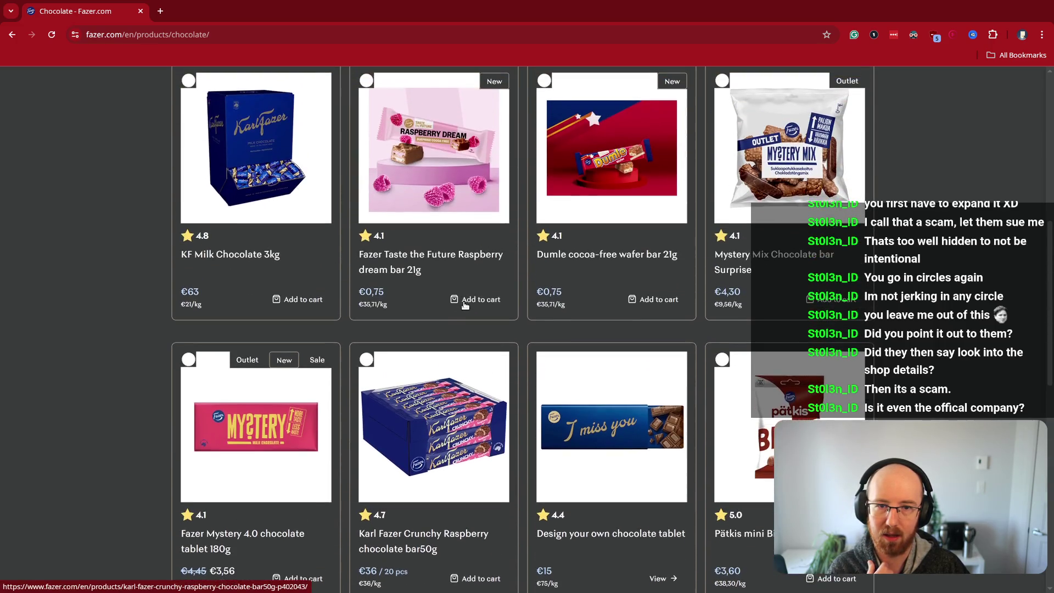
pyautogui.click(256, 164)
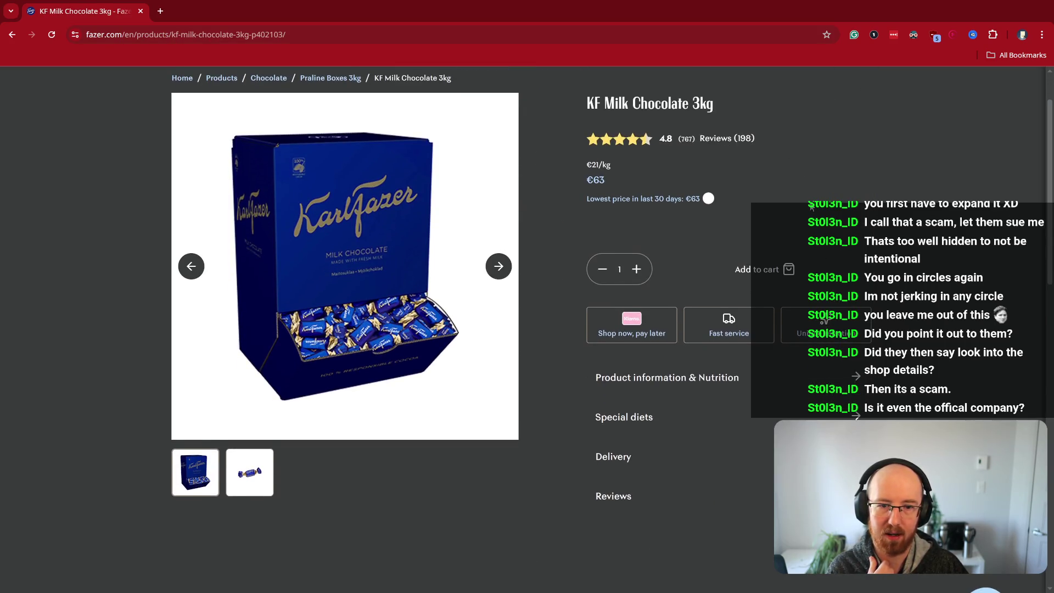
pyautogui.scroll(1, 803, 170)
# Step: Try the Fazer account sign-in, go back, then switch to the code editor
pyautogui.click(831, 106)
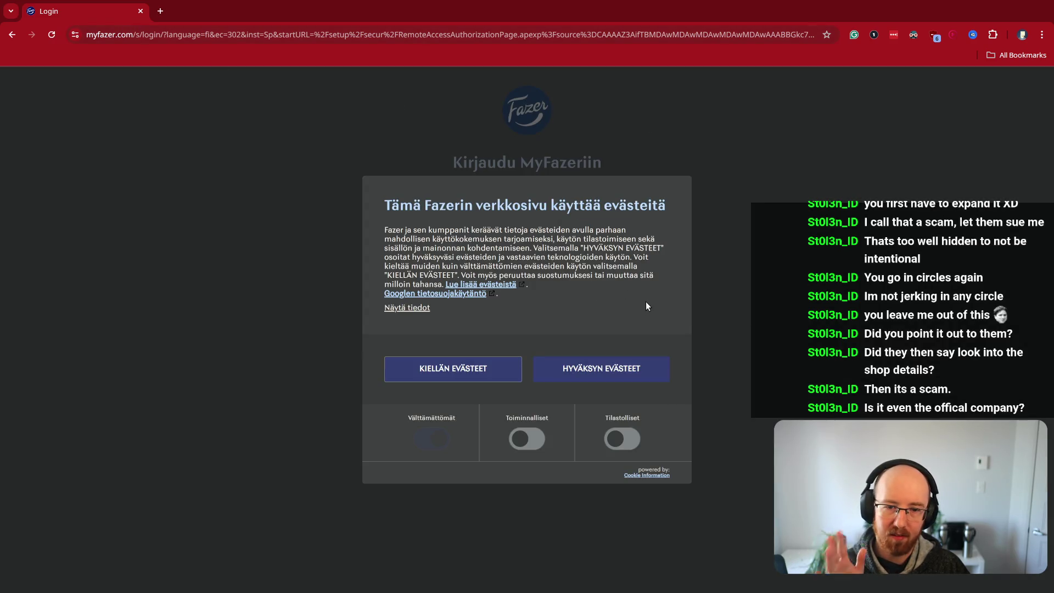
pyautogui.hotkey('alt', 'Left')
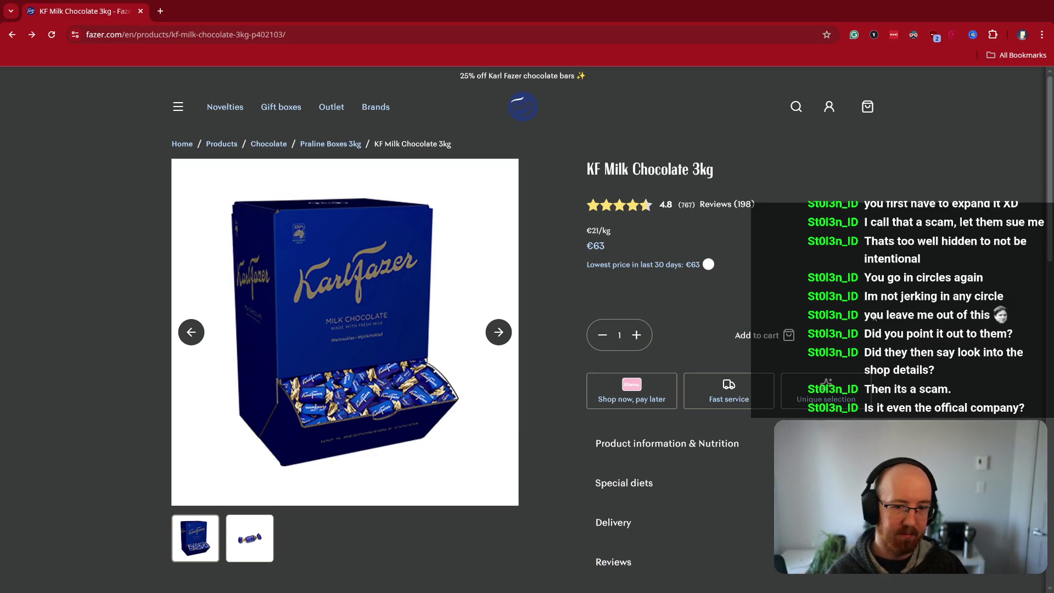
pyautogui.hotkey('alt', 'Tab')
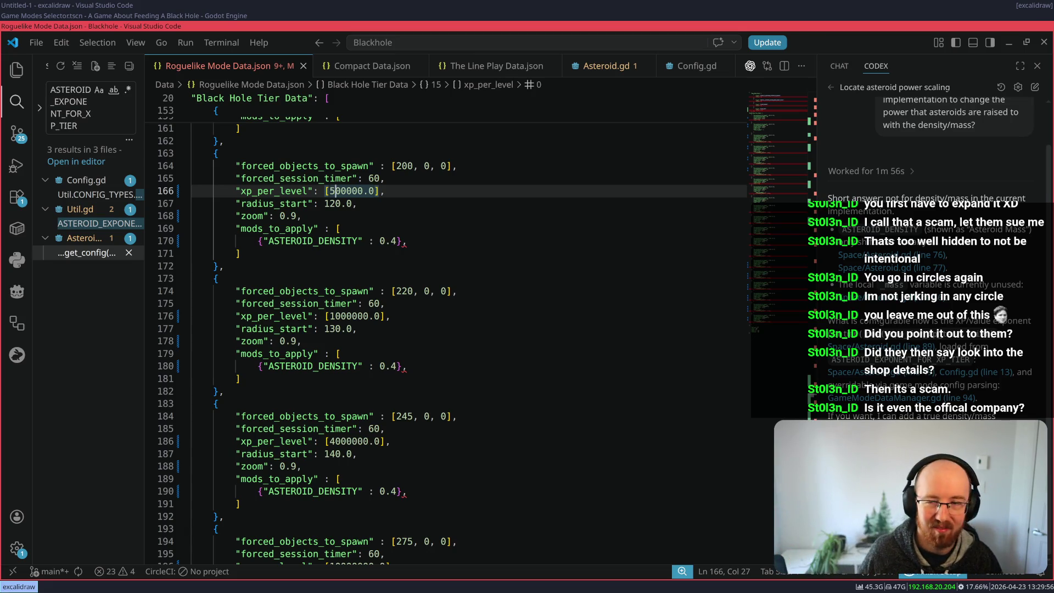
# Step: Switch to the Godot editor, then bring the Untitled-1 scratch editor window forward
pyautogui.press('super+Up')
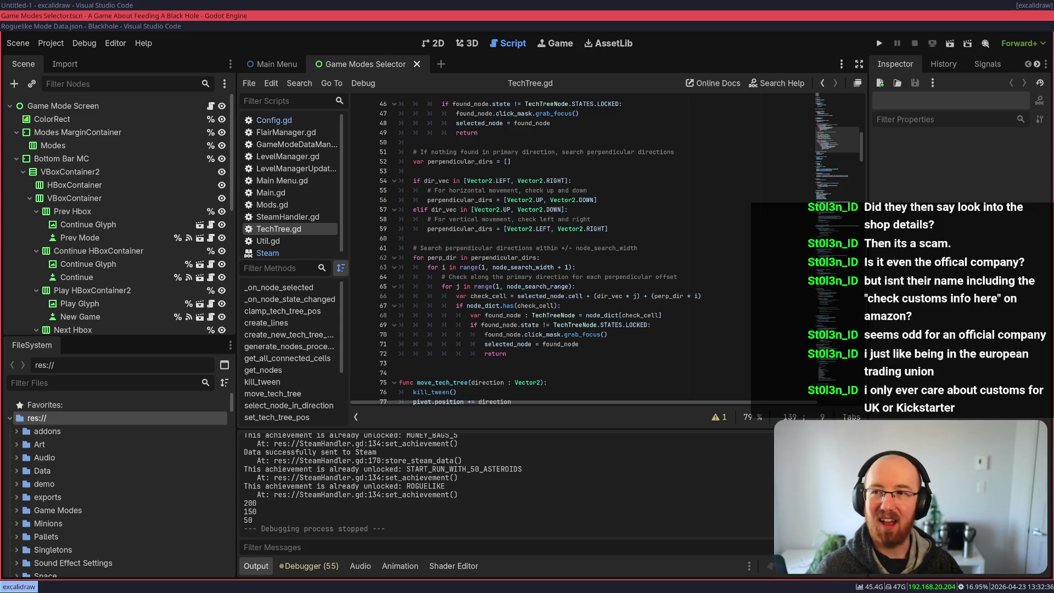
pyautogui.click(89, 5)
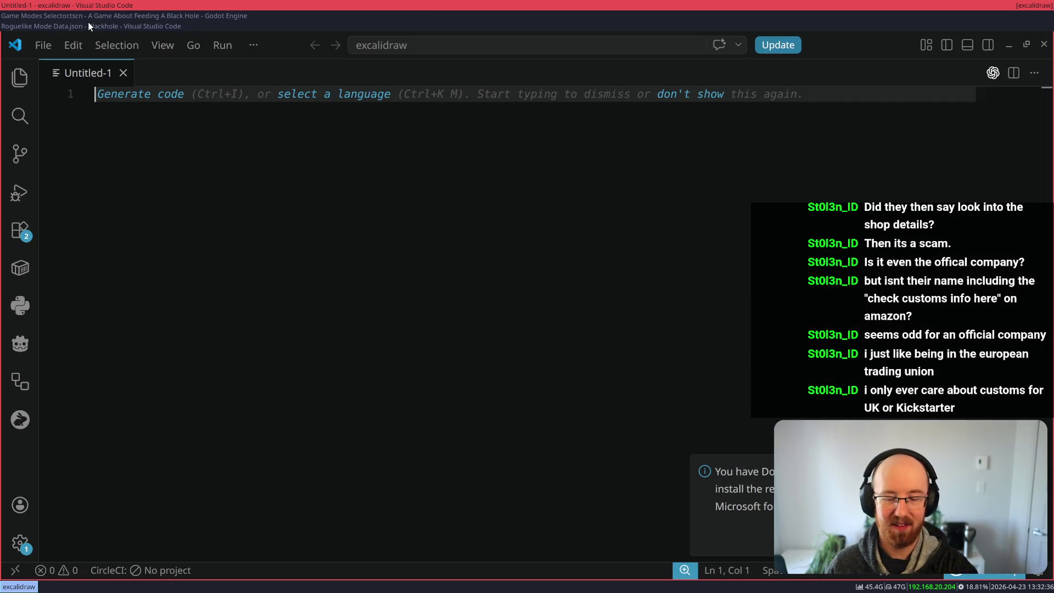
# Step: In a new browser window, search 'frazer choc' and open the Amazon Karl Fazer chocolate pack listing
pyautogui.press('super+b')
pyautogui.write('frazer choc')
pyautogui.press('Return')
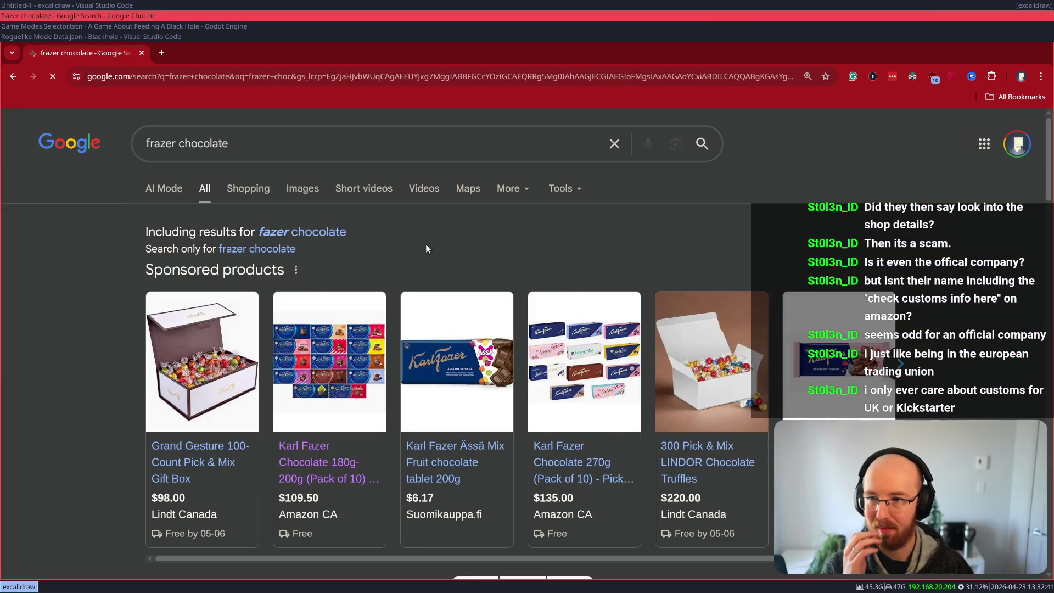
pyautogui.click(330, 479)
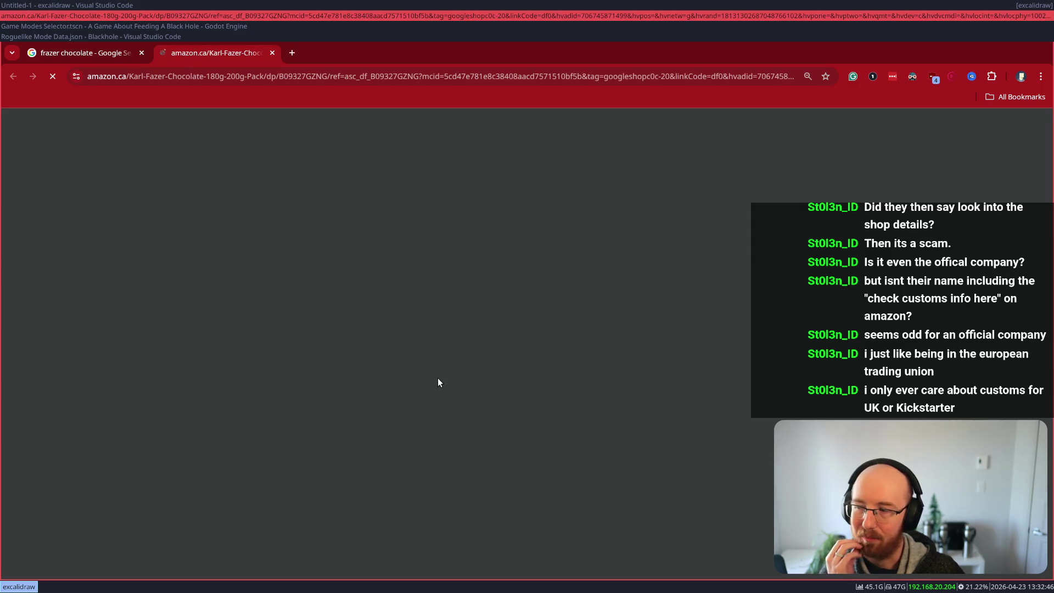
pyautogui.scroll(-1, 423, 313)
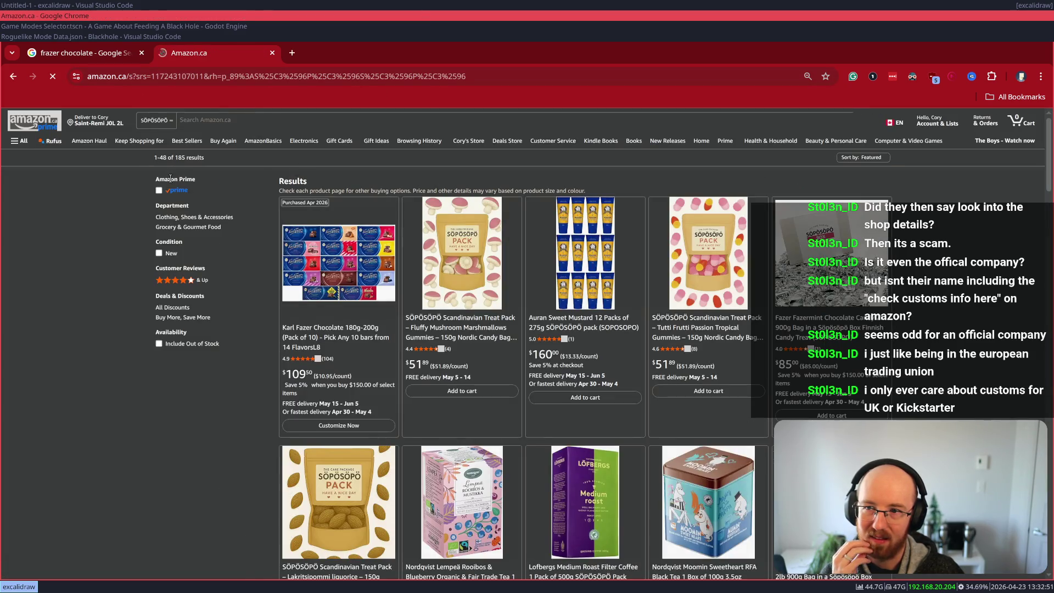
pyautogui.scroll(-1, 208, 314)
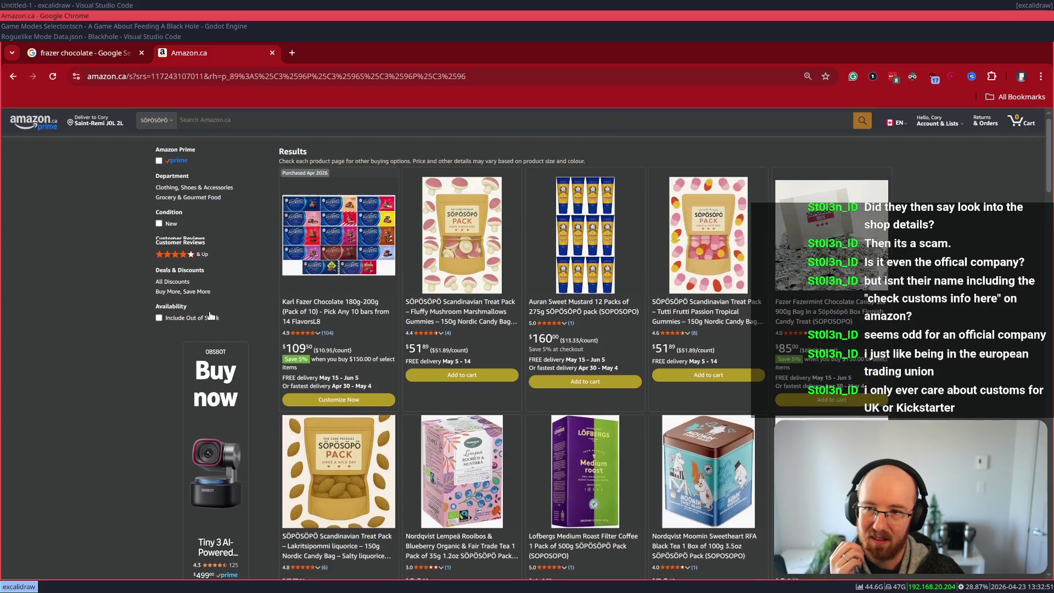
pyautogui.scroll(1, 211, 315)
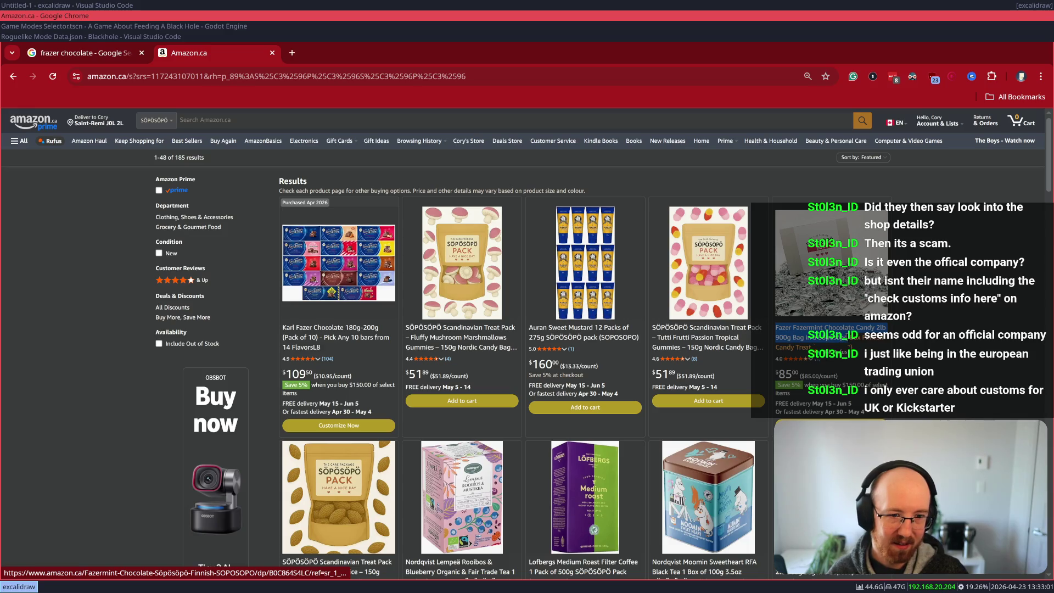
# Step: Search Google for just 'Söpösöpö' by trimming the pasted Fazermint product title
pyautogui.click(223, 72)
pyautogui.write('Fazer Fazermint Chocolate Candy 2lb 900g Bag in a Söpösöpö')
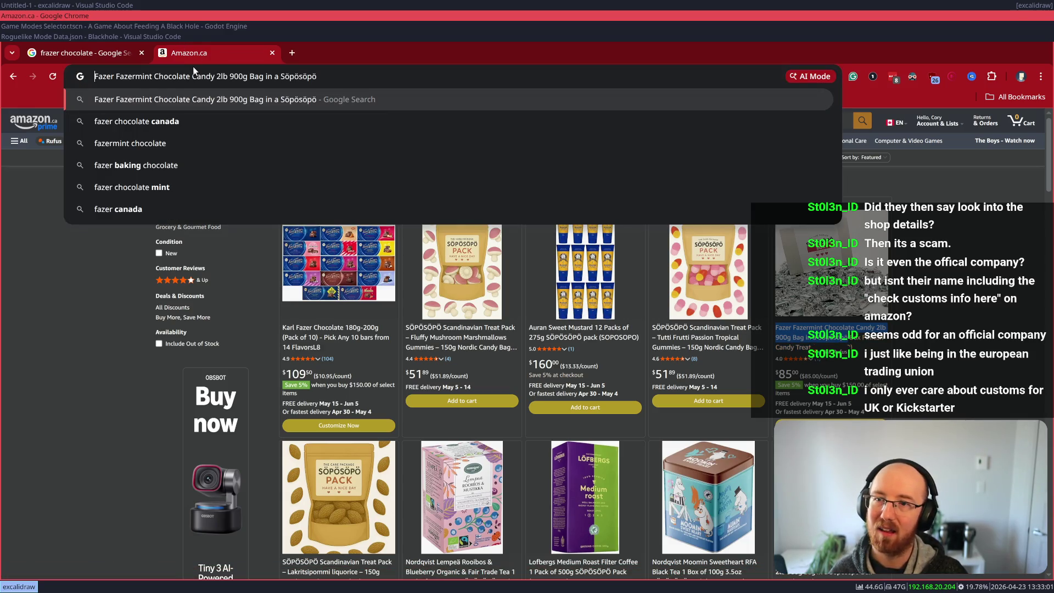
pyautogui.press('Home')
pyautogui.hotkey('ctrl', 'shift', 'Right')
pyautogui.hotkey('ctrl', 'shift', 'Right')
pyautogui.hotkey('ctrl', 'shift', 'Right')
pyautogui.hotkey('ctrl', 'shift', 'Right')
pyautogui.hotkey('ctrl', 'shift', 'Right')
pyautogui.hotkey('ctrl', 'shift', 'Right')
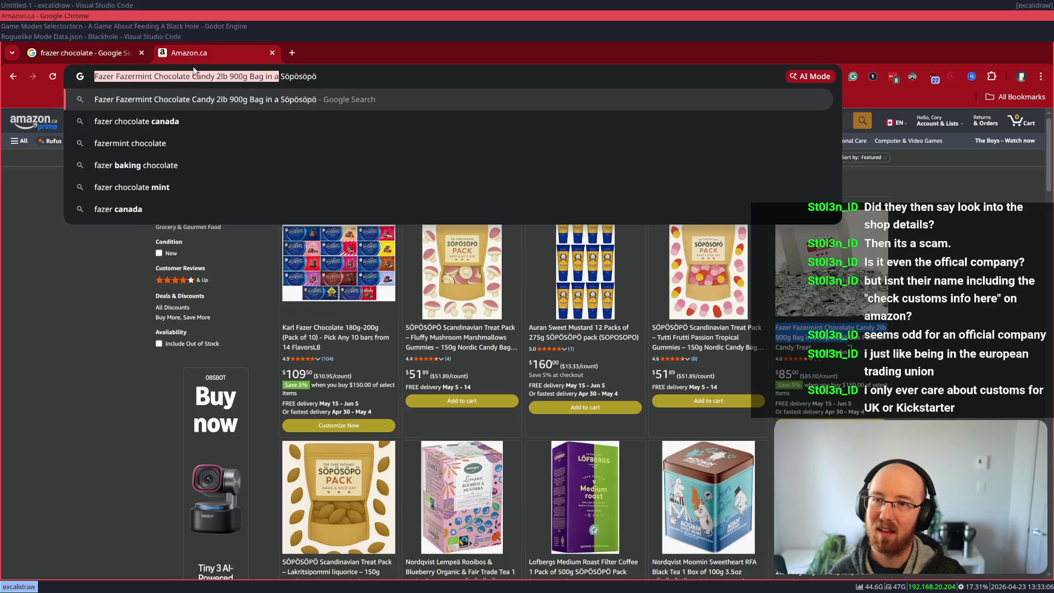
pyautogui.press('BackSpace')
pyautogui.press('Return')
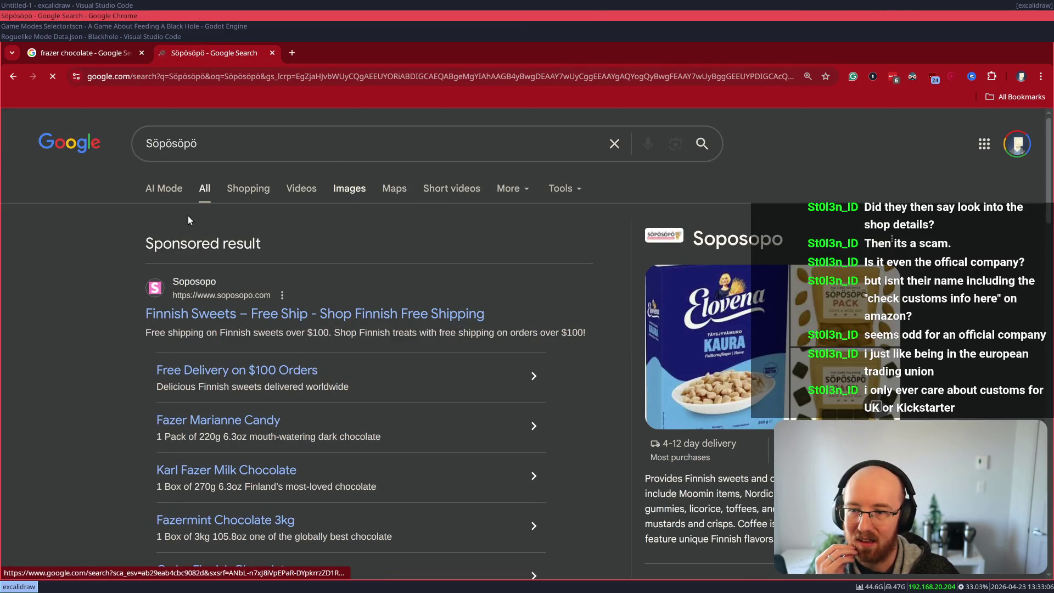
# Step: Open the soposopo.com Canadian storefront, scroll through it, then return to the editor window
pyautogui.scroll(-3, 223, 226)
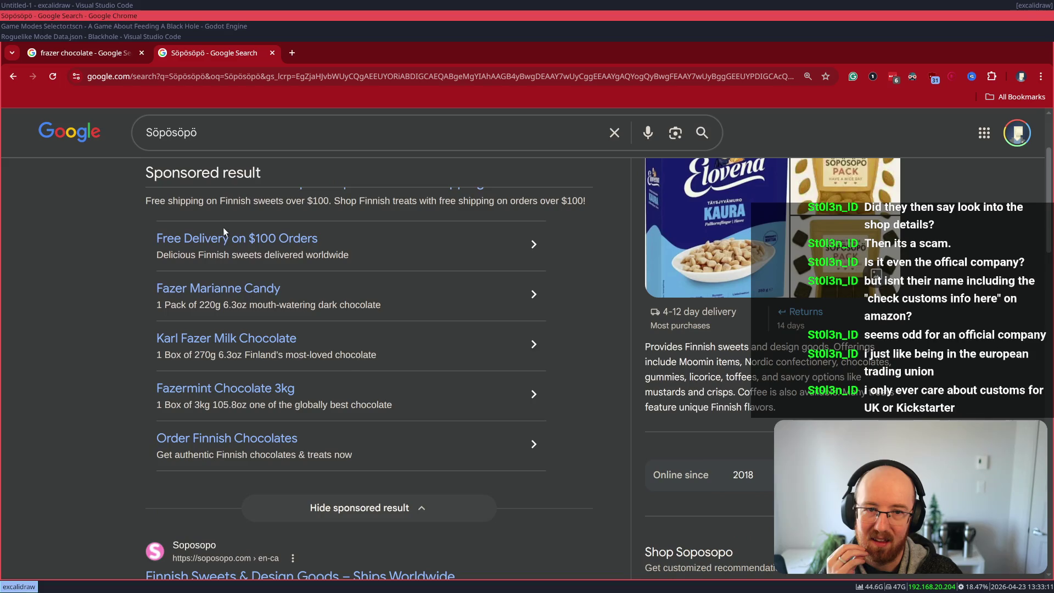
pyautogui.scroll(3, 219, 277)
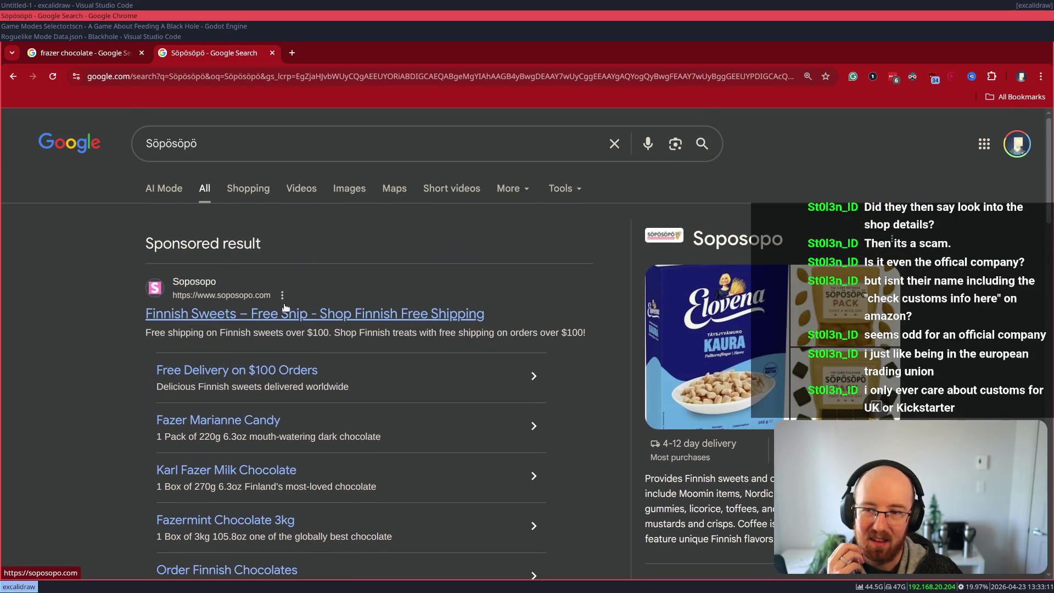
pyautogui.click(157, 365)
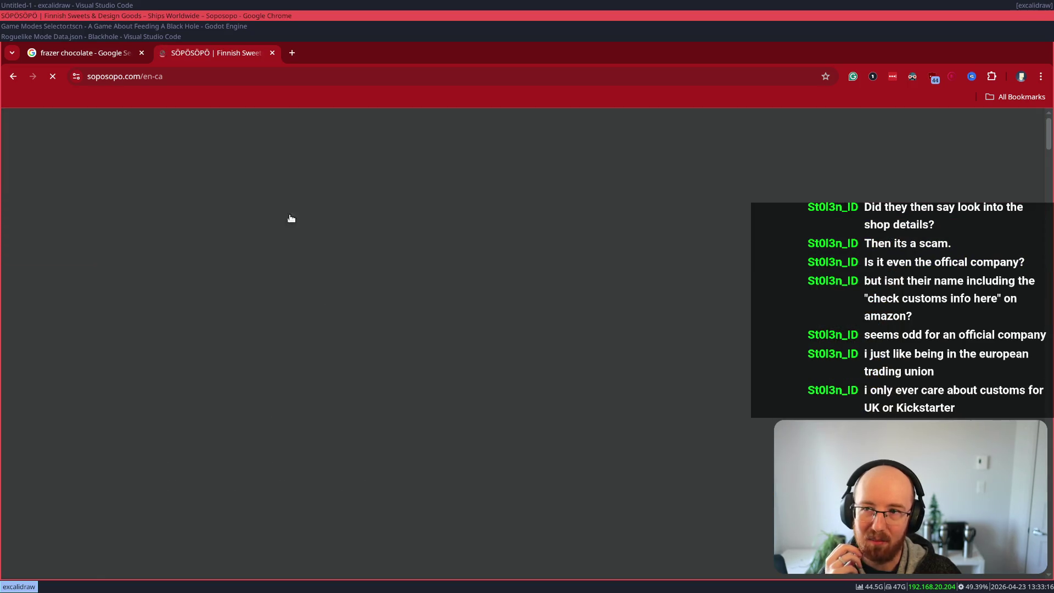
pyautogui.scroll(-3, 254, 379)
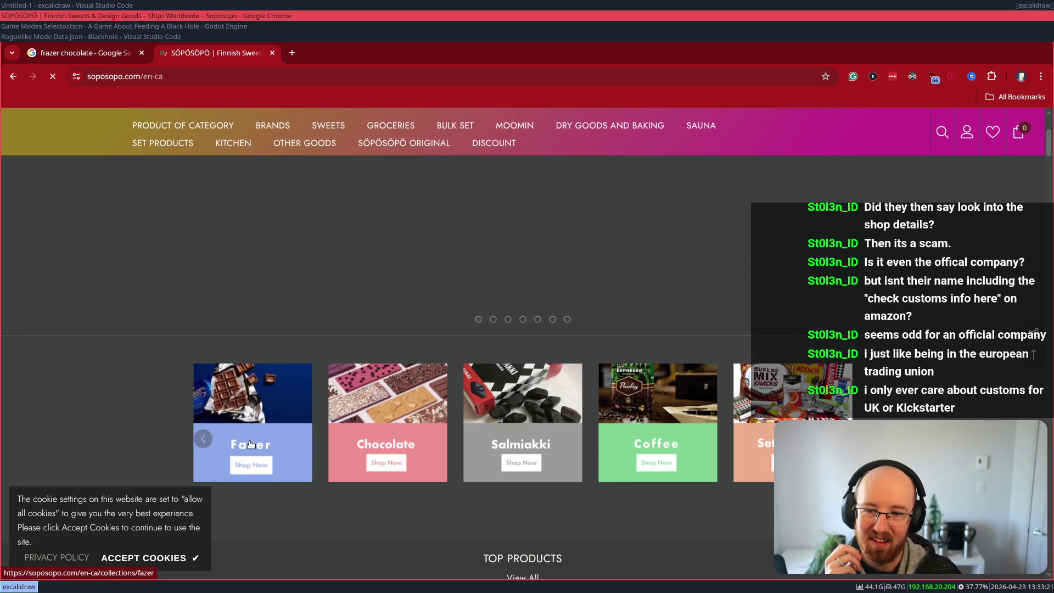
pyautogui.scroll(3, 259, 443)
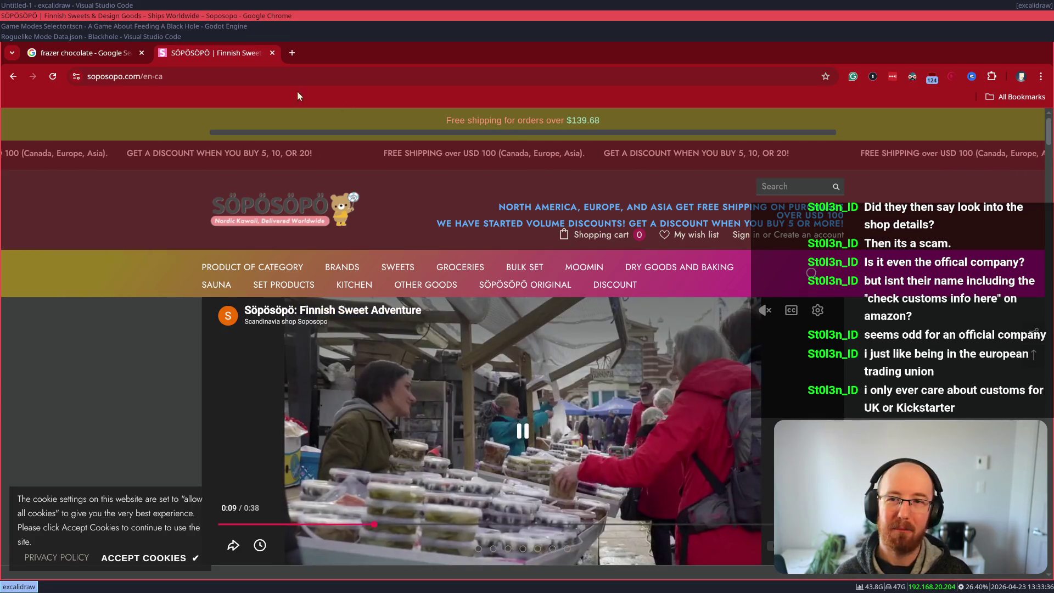
pyautogui.click(225, 37)
# Step: Close the Söpösöpö browser window and launch Chrome from the rofi launcher
pyautogui.scroll(2, 200, 41)
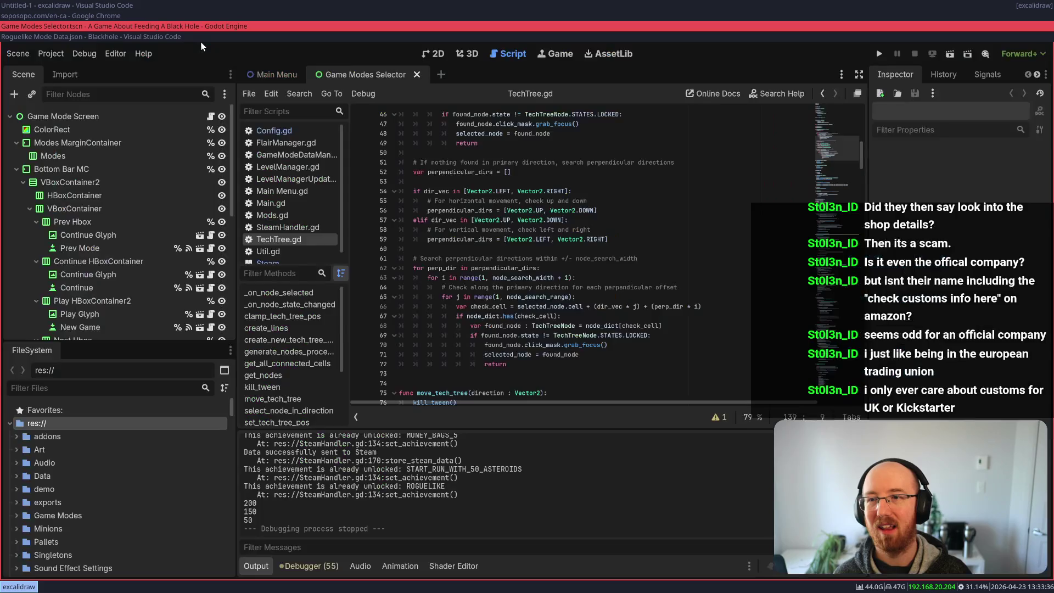
pyautogui.hotkey('ctrl', 'w')
pyautogui.hotkey('ctrl', 'w')
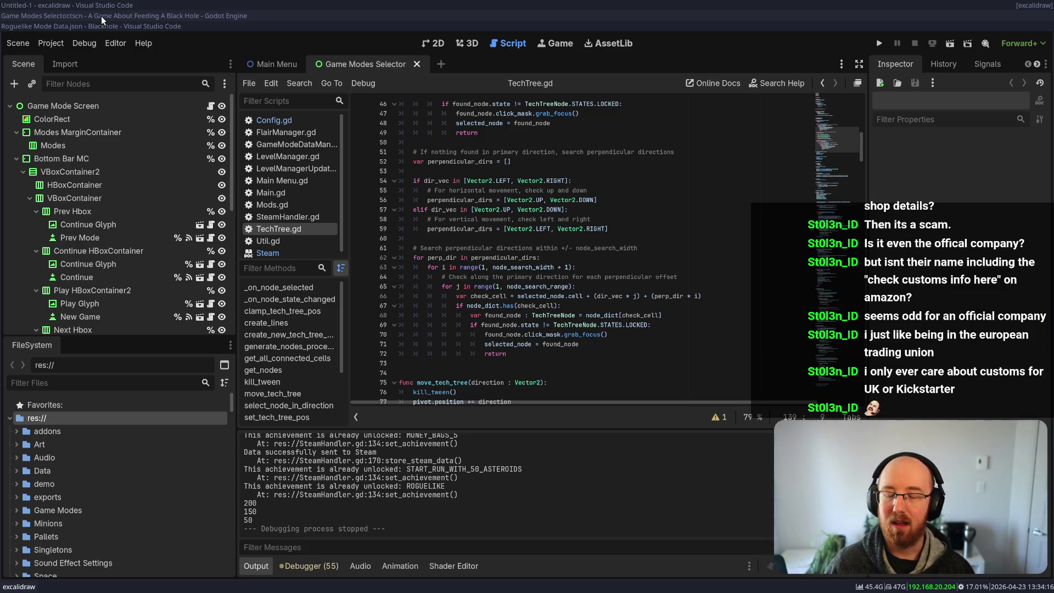
pyautogui.press('super+d')
pyautogui.write('chrome')
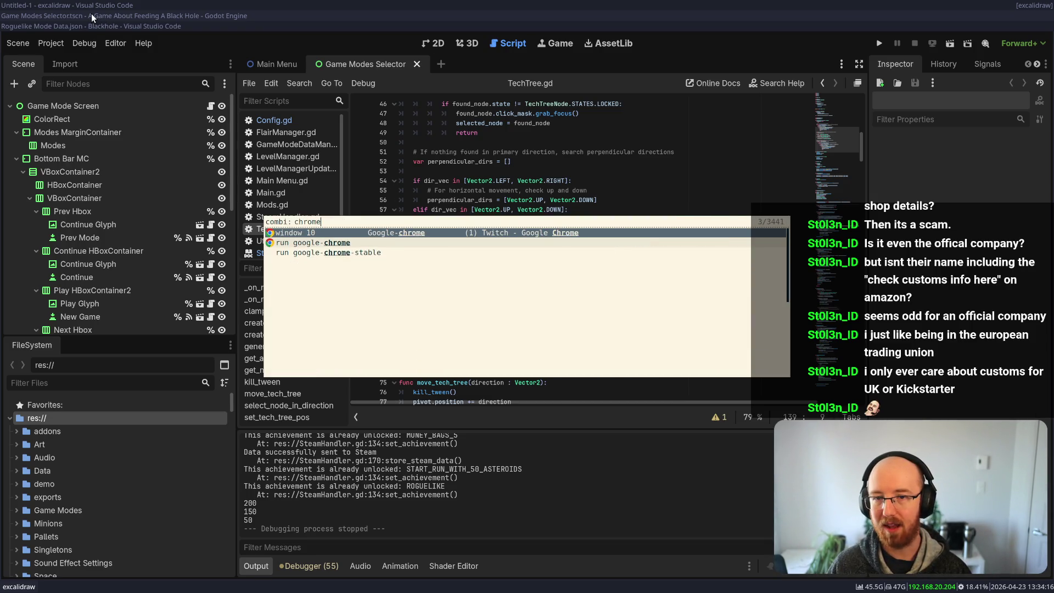
pyautogui.press('Escape')
# Step: Load YouTube by entering 'youtu' in Chrome's address bar
pyautogui.click(560, 305)
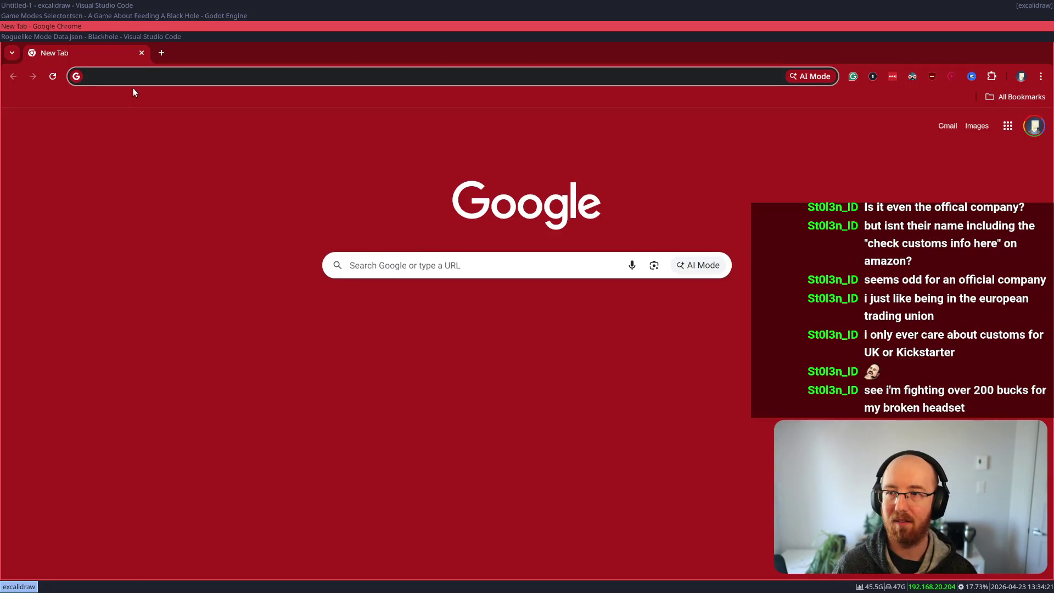
pyautogui.click(136, 76)
pyautogui.write('youtu')
pyautogui.press('Return')
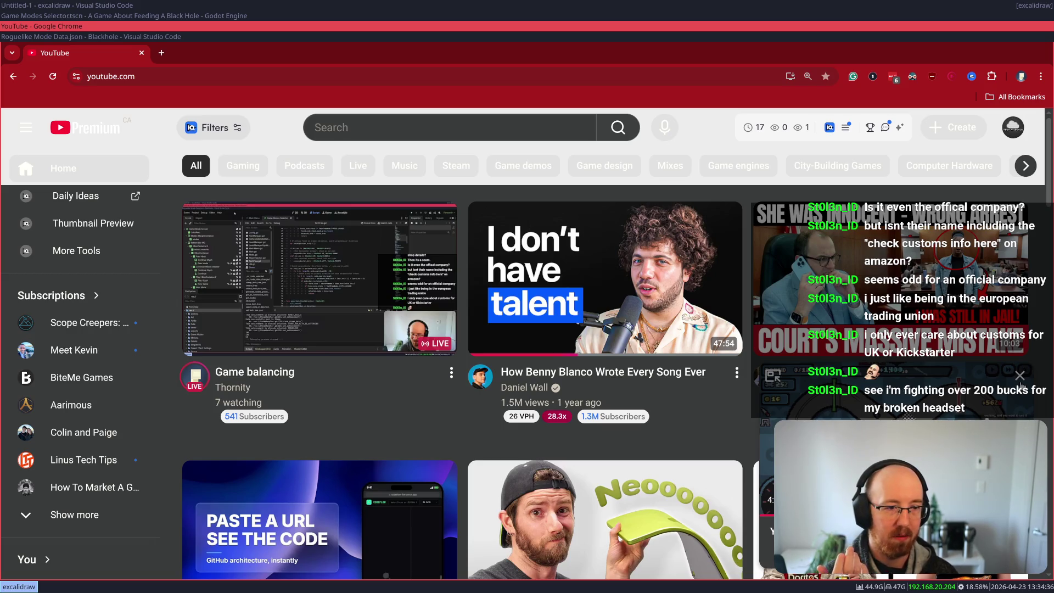
pyautogui.click(1020, 375)
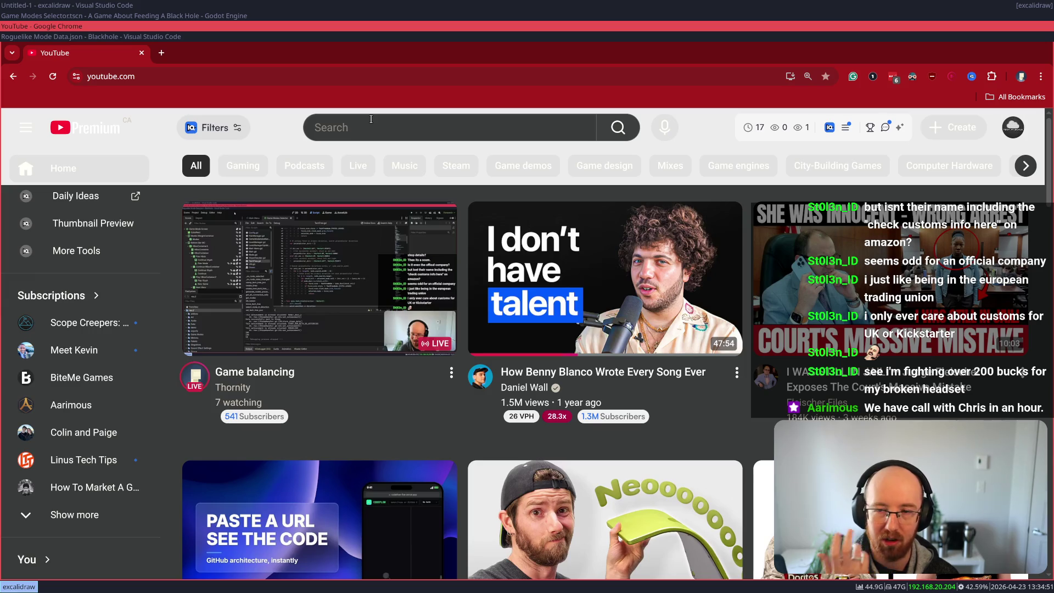
pyautogui.click(372, 119)
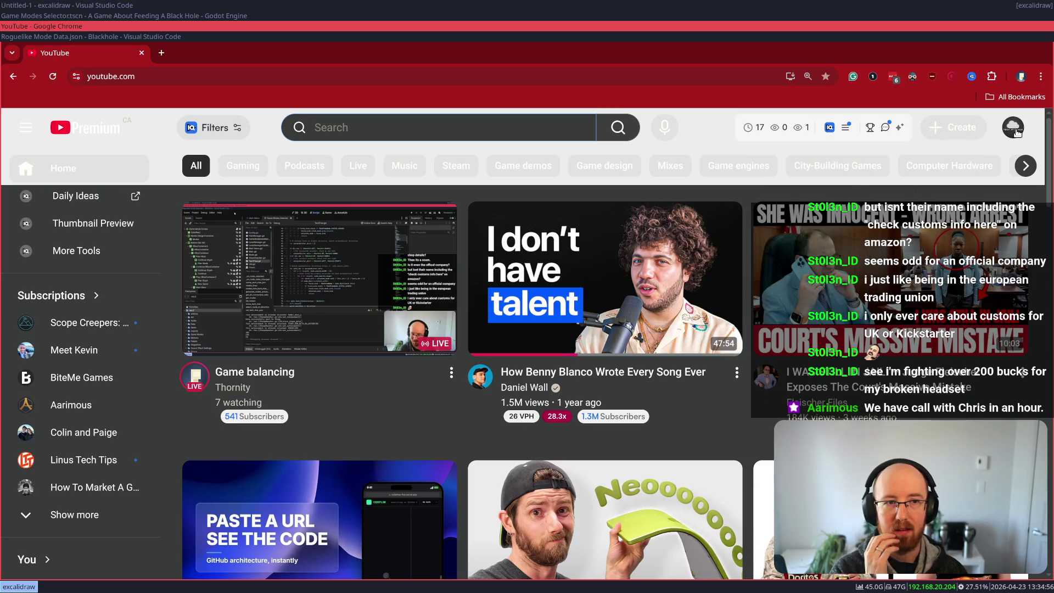
pyautogui.scroll(-5, 87, 408)
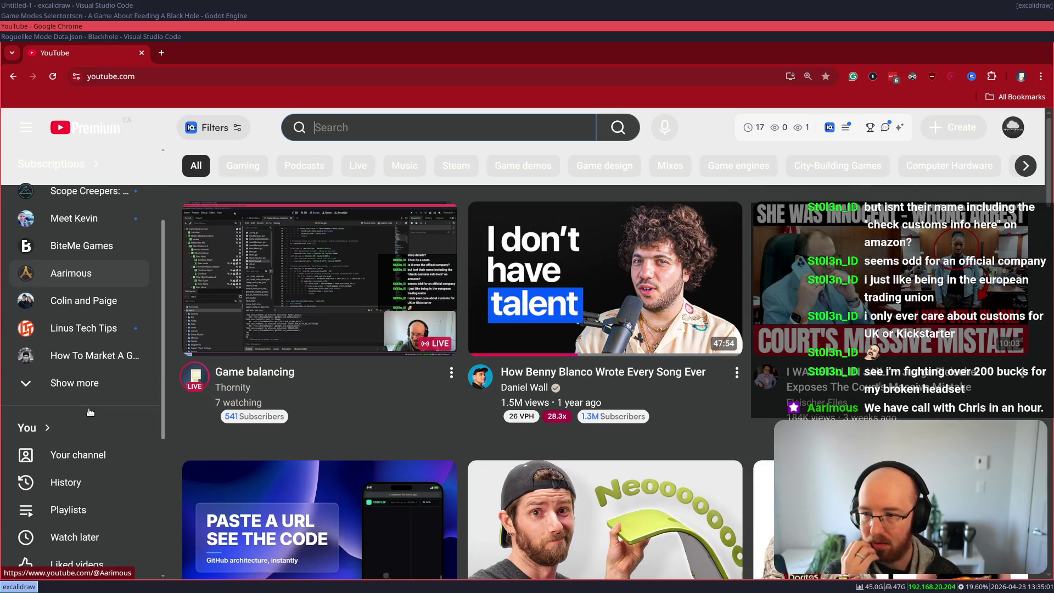
pyautogui.scroll(5, 88, 409)
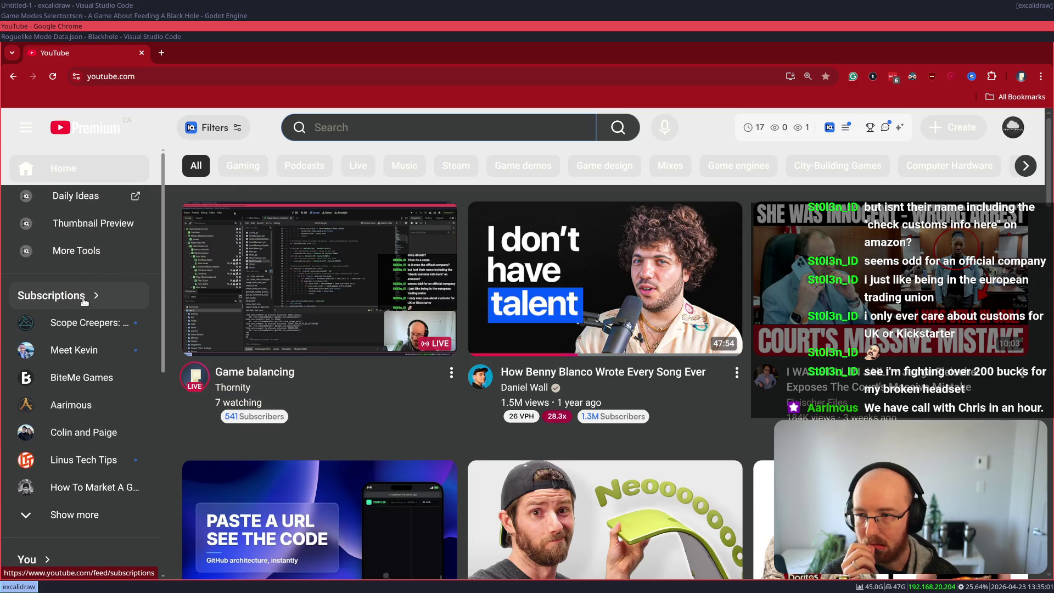
pyautogui.scroll(-2, 112, 255)
pyautogui.scroll(-3, 113, 254)
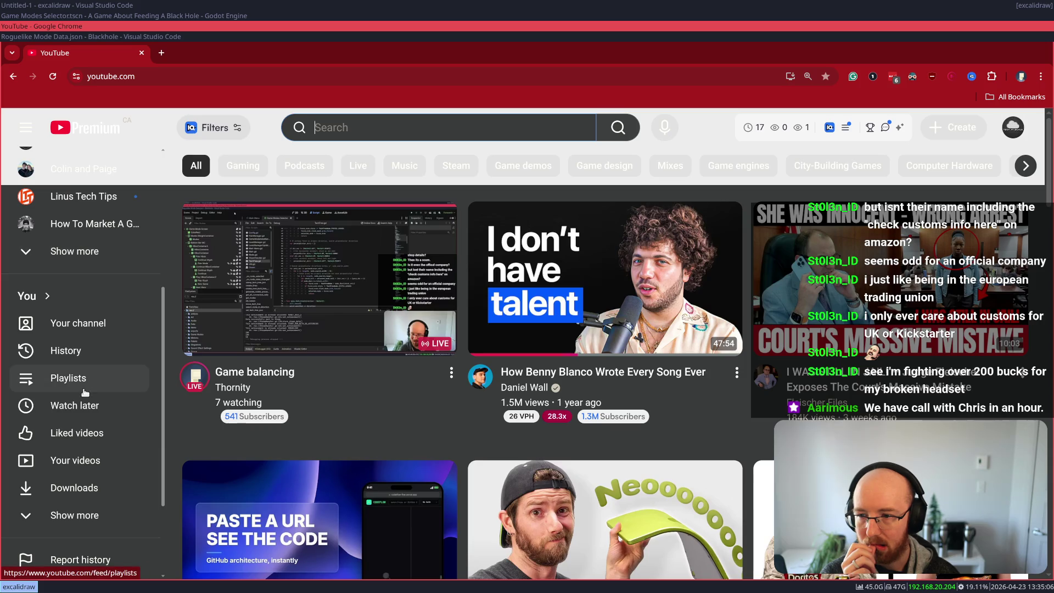
pyautogui.rightClick(85, 391)
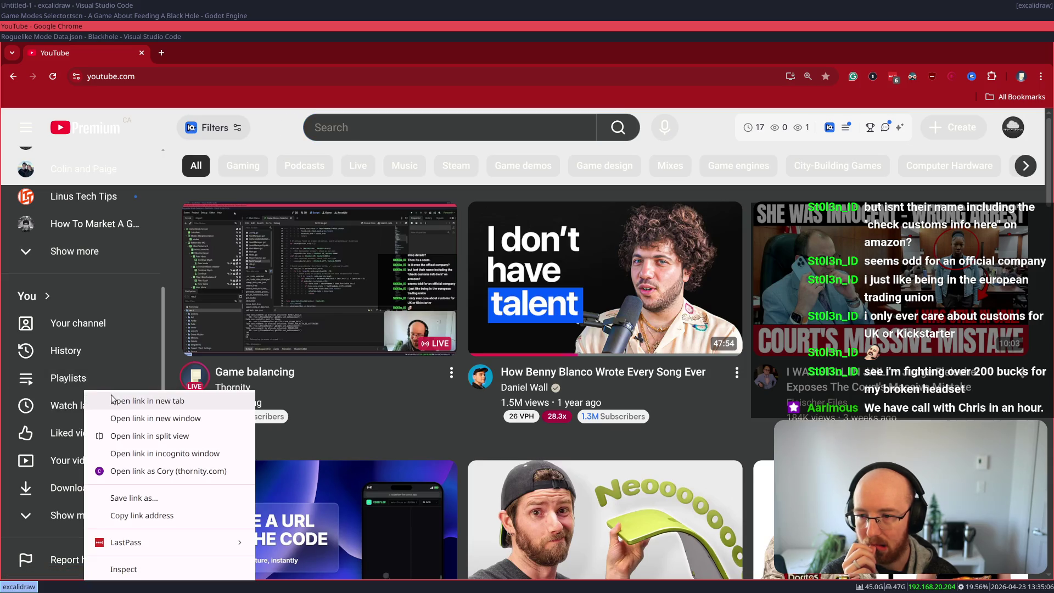
pyautogui.click(190, 56)
pyautogui.press('super+Up')
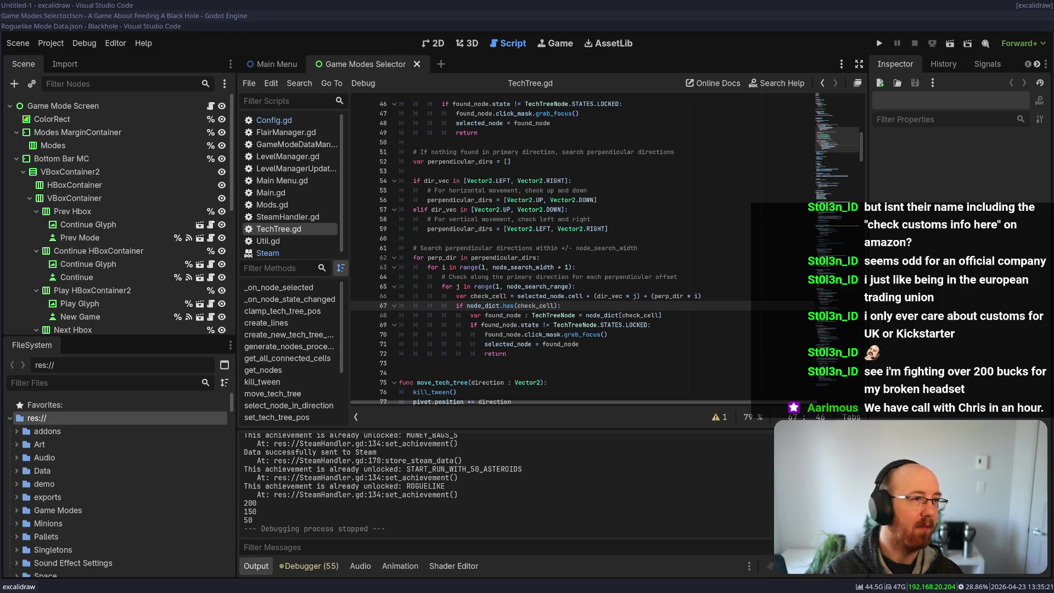
# Step: Unmute and play the How To Make A Big Game (Alone) video
pyautogui.hotkey('alt', 'Tab')
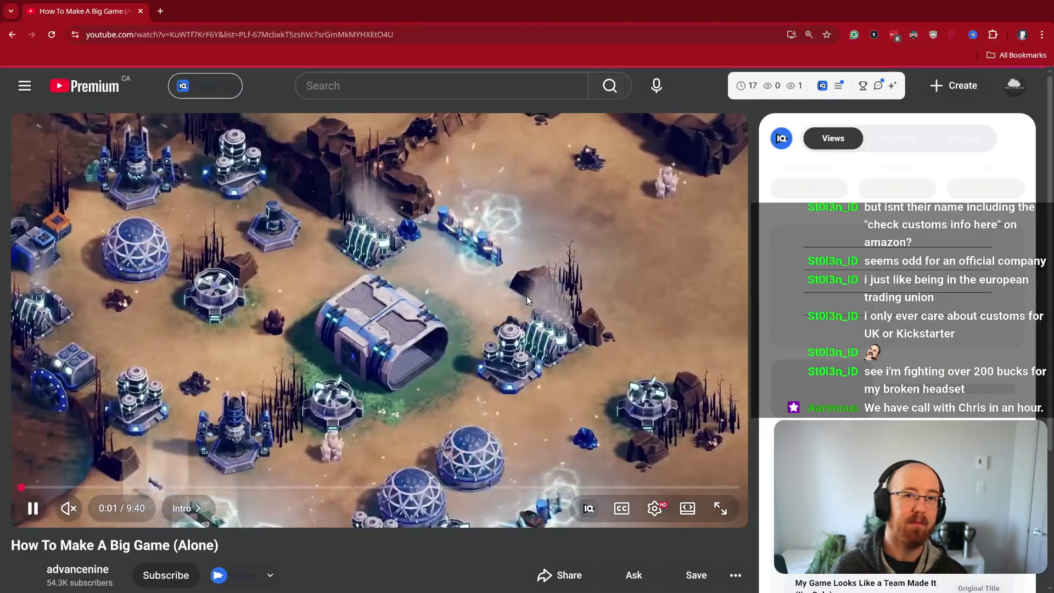
pyautogui.click(76, 507)
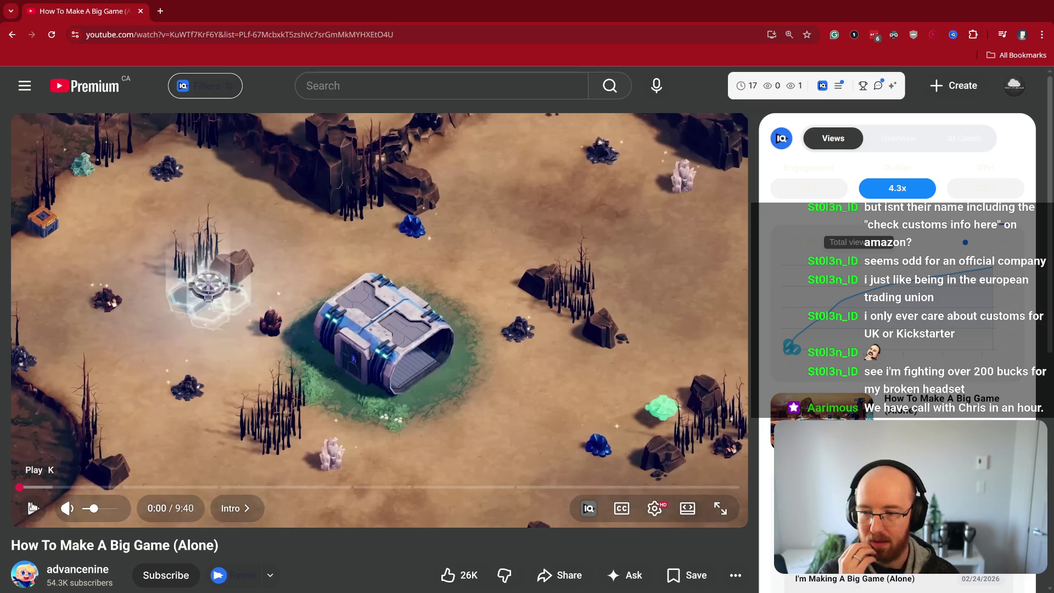
pyautogui.click(33, 507)
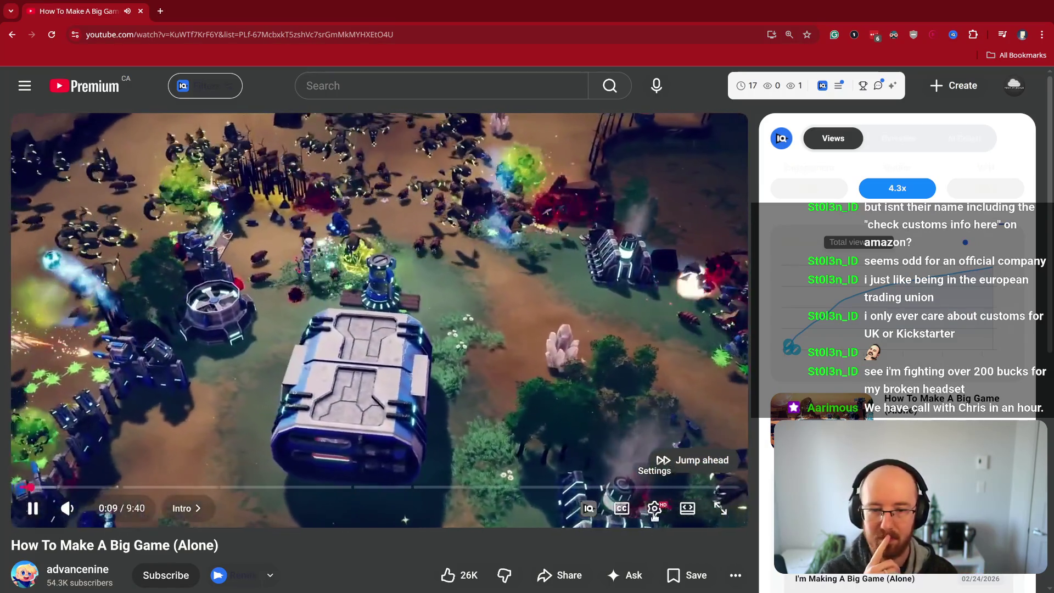
# Step: Open Settings > Playback speed and drag the speed slider
pyautogui.click(654, 507)
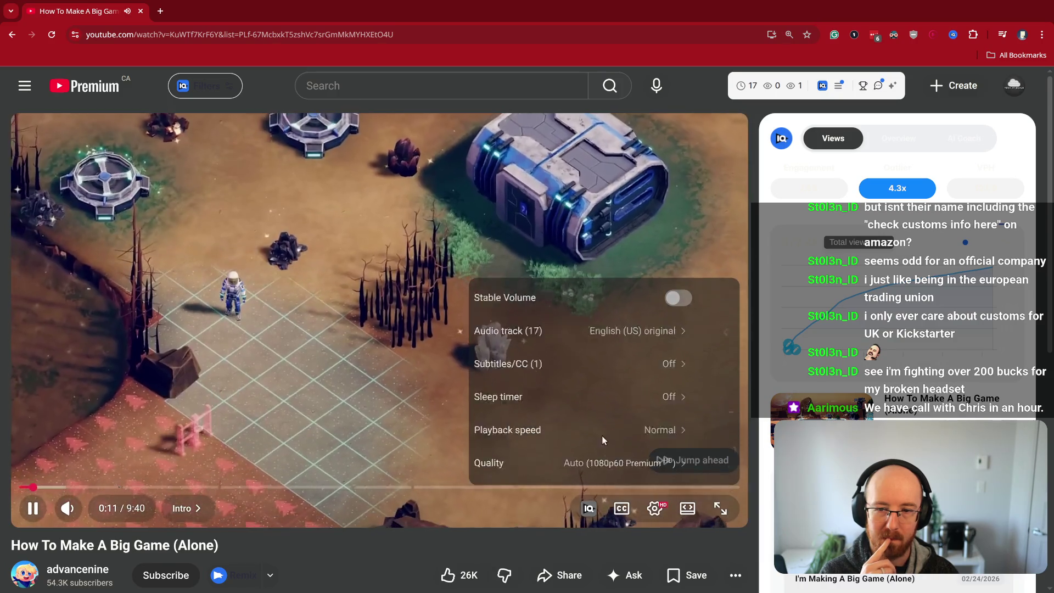
pyautogui.click(602, 434)
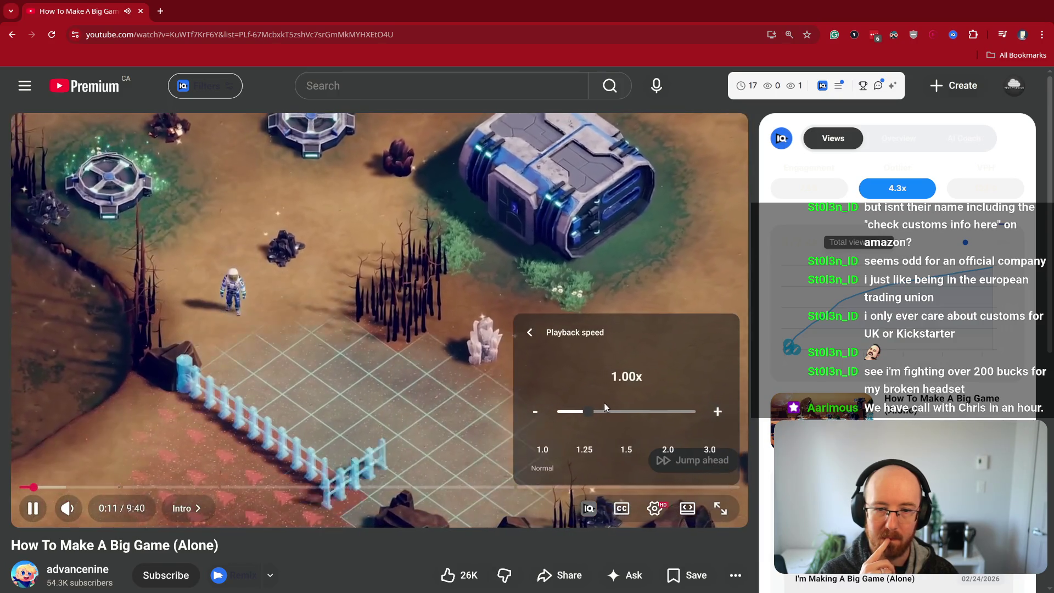
pyautogui.moveTo(585, 411); pyautogui.dragTo(596, 414)
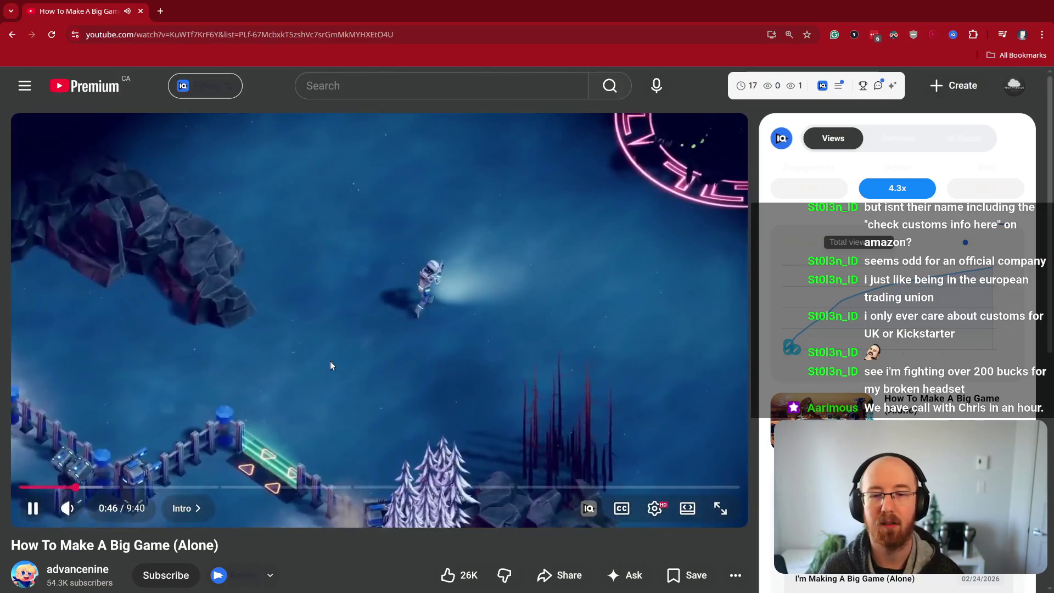
# Step: Play 'How To Make A Big Game (Alone)' full screen and pause at 1:24
pyautogui.click(718, 515)
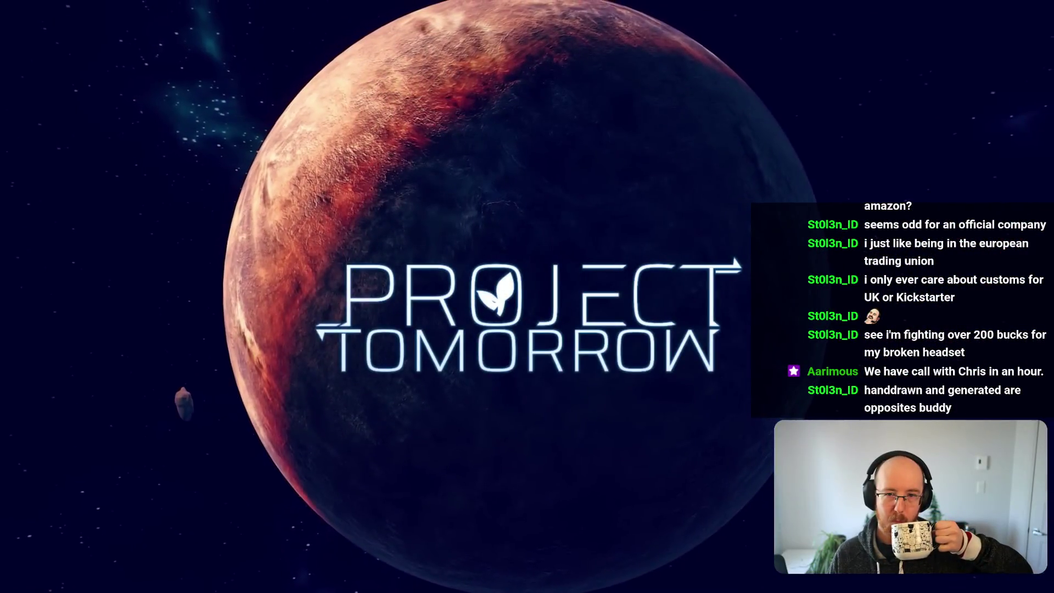
pyautogui.press('space')
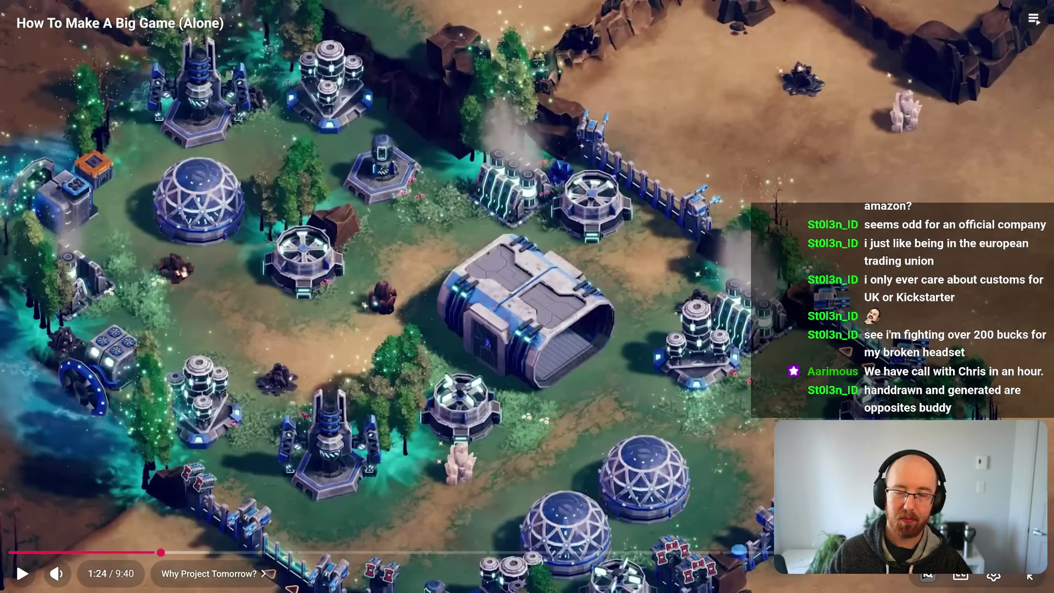
# Step: Watch the devlog full screen, pausing on the Project Tomorrow title card, snowy battle and before/after comparison
pyautogui.press('space')
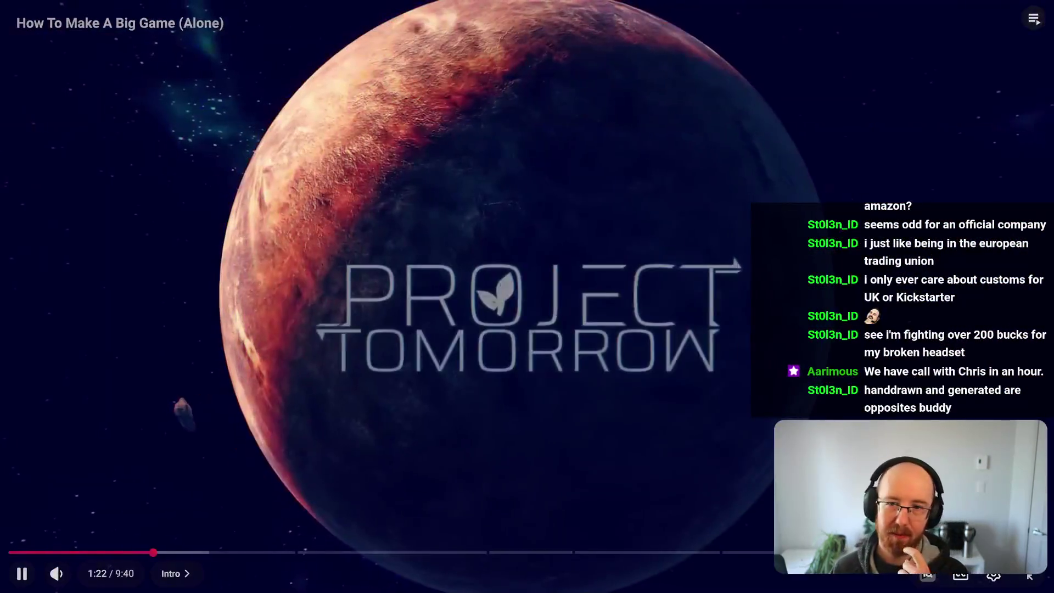
pyautogui.press('space')
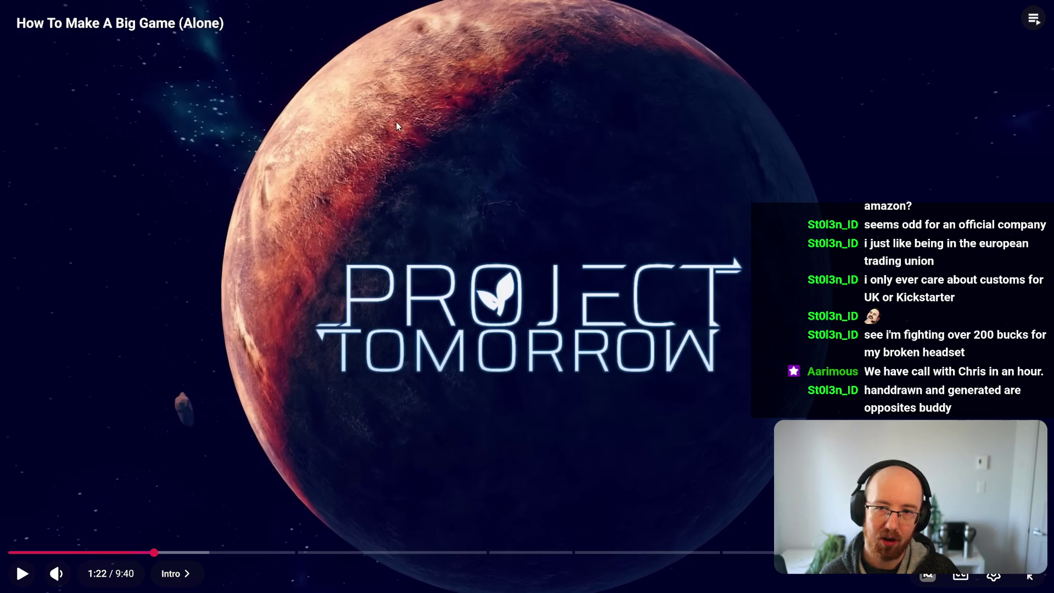
pyautogui.click(483, 154)
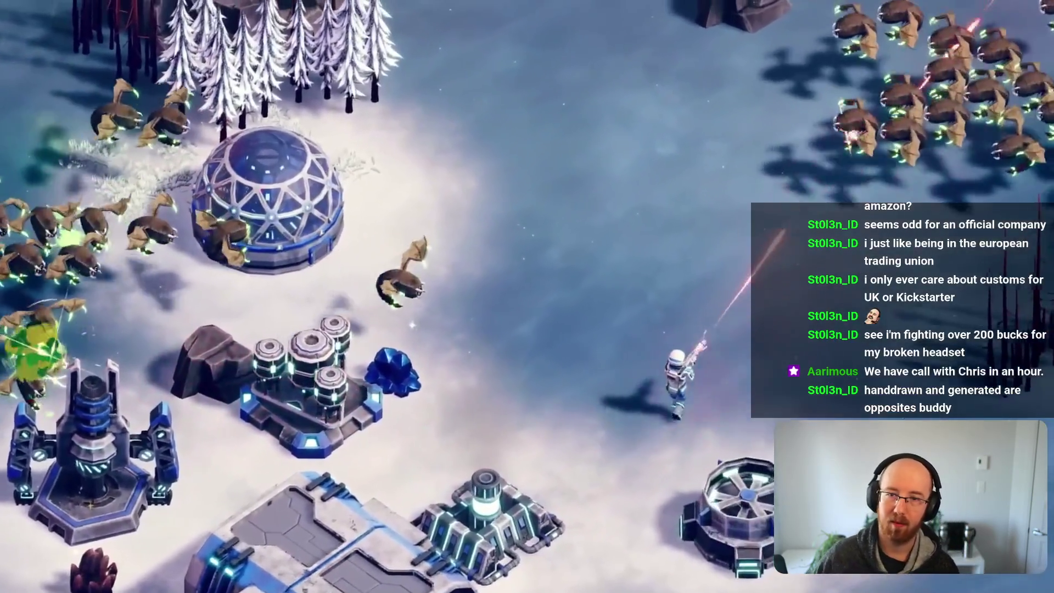
pyautogui.click(491, 134)
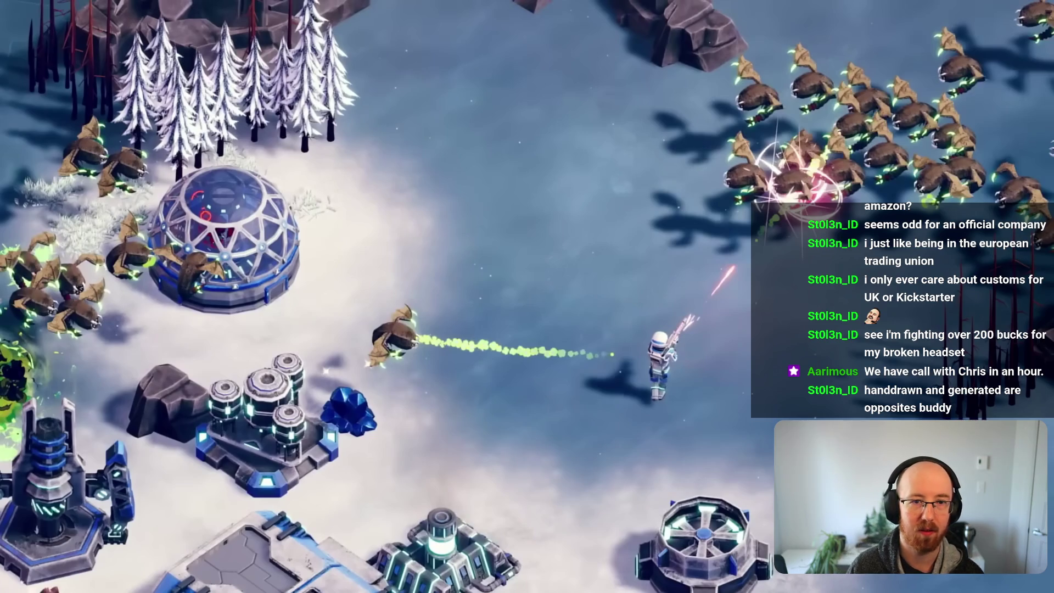
pyautogui.click(490, 134)
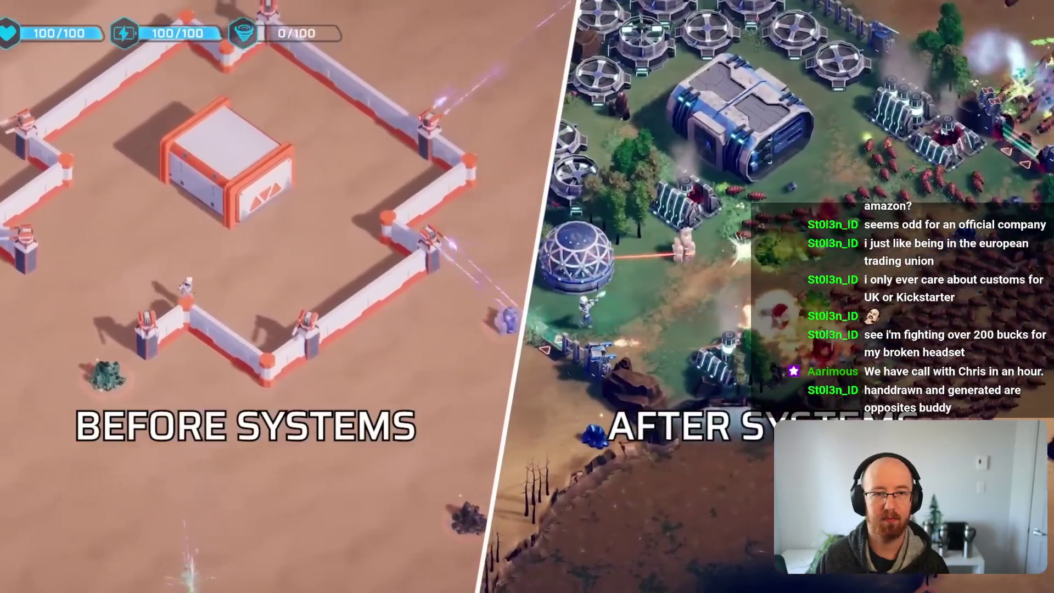
pyautogui.click(491, 134)
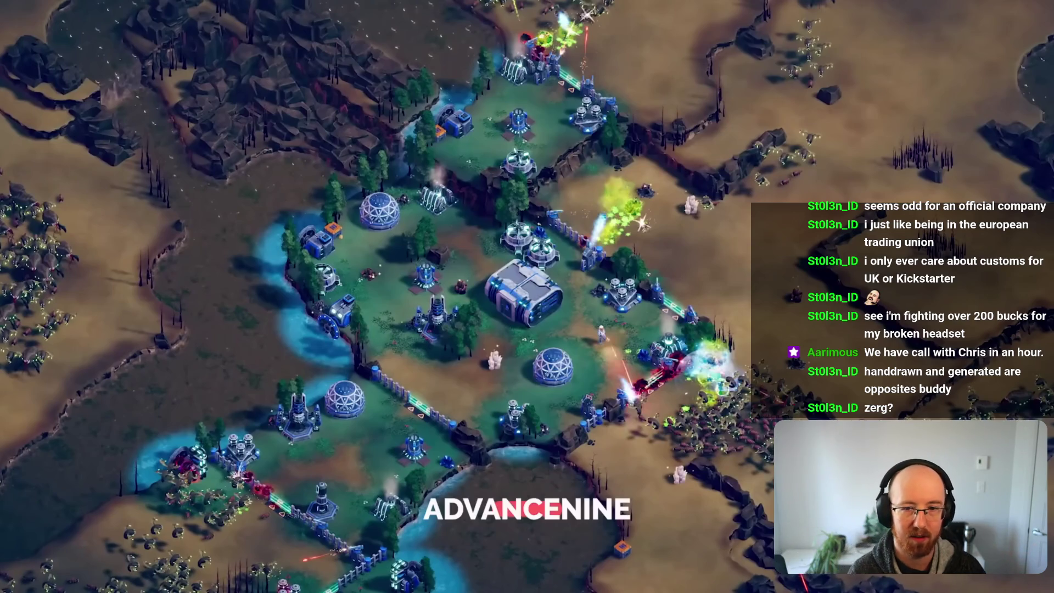
pyautogui.click(491, 134)
pyautogui.click(490, 134)
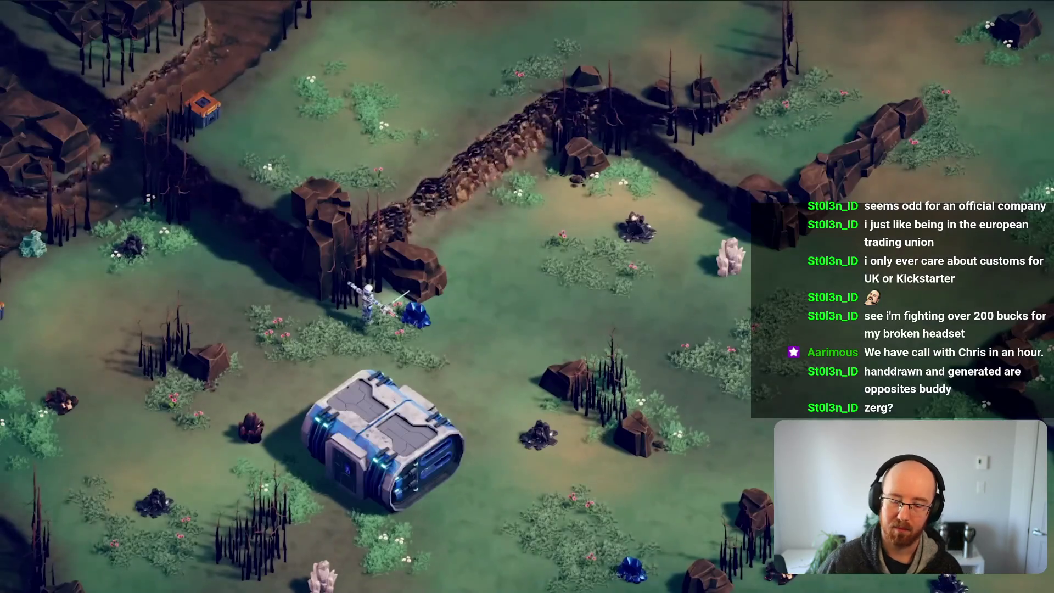
# Step: Play the devlog past 4:24, pause it and exit full screen beside the Godot editor
pyautogui.click(492, 139)
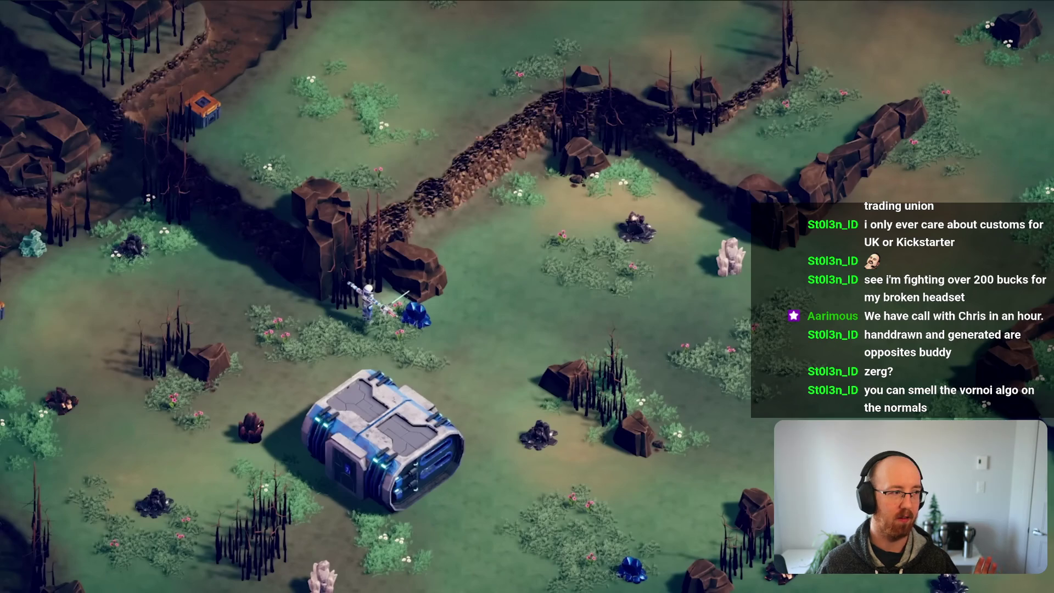
pyautogui.click(491, 138)
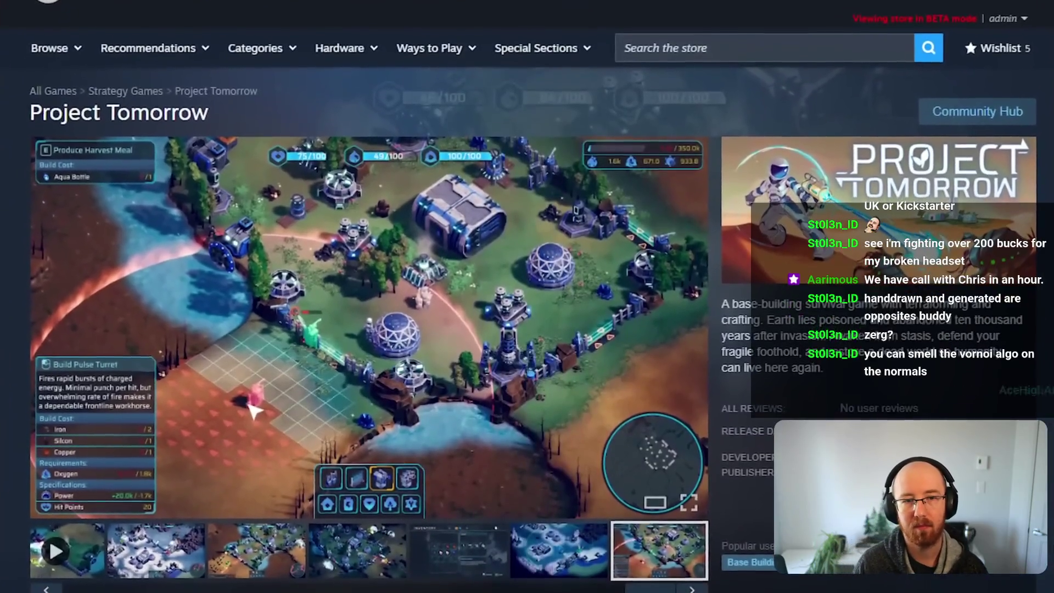
pyautogui.scroll(-10, 249, 329)
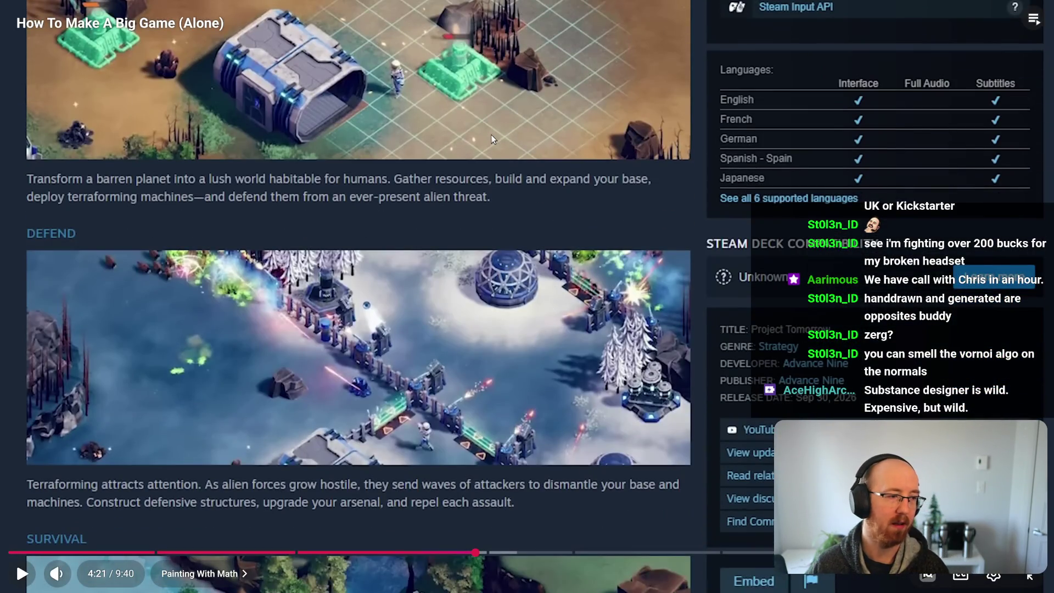
pyautogui.click(490, 134)
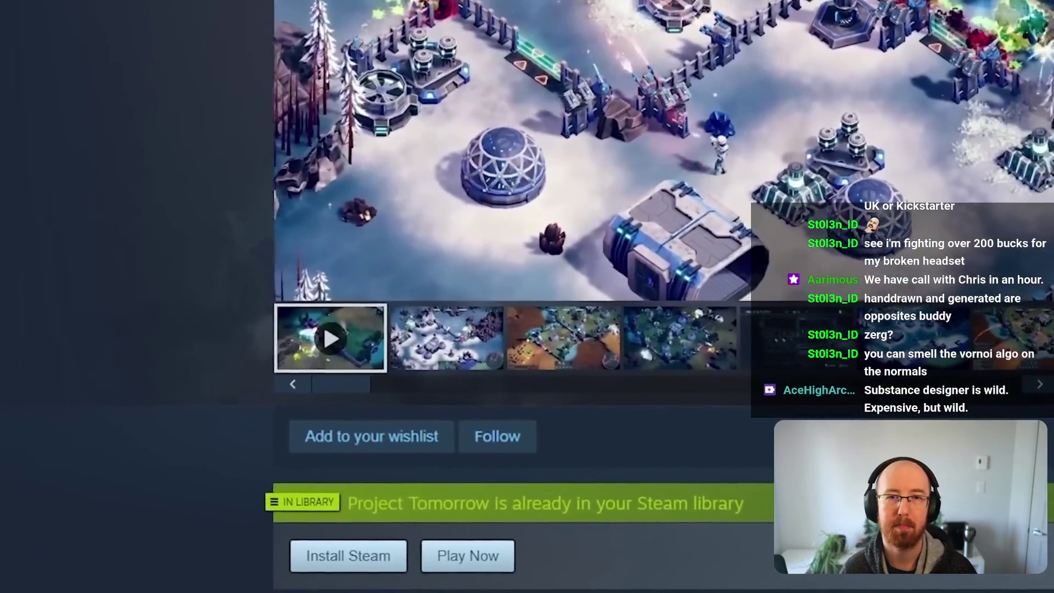
pyautogui.click(492, 138)
pyautogui.press('Escape')
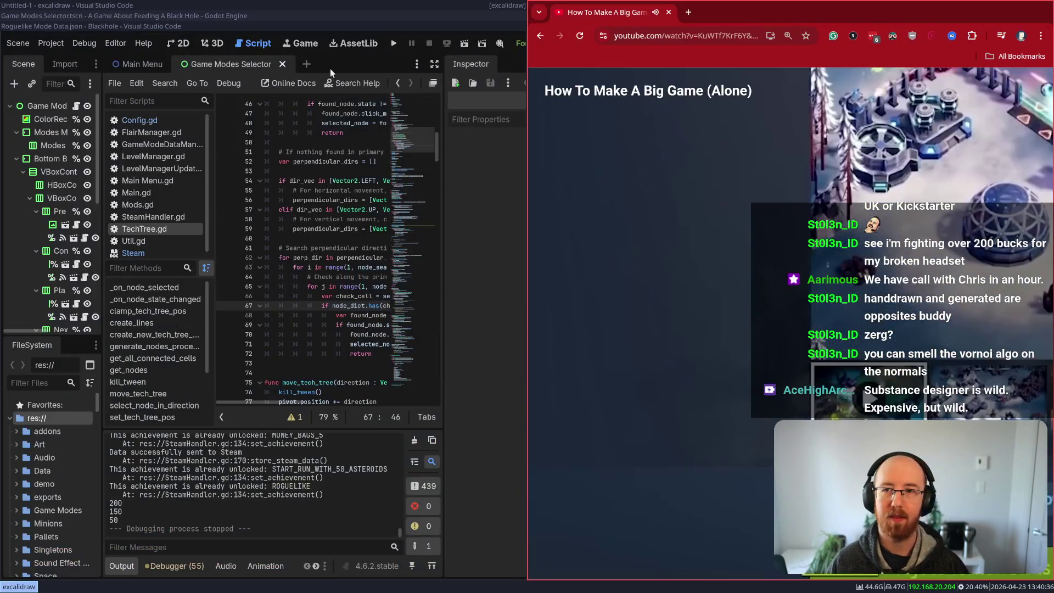
# Step: Google 'substance designer' in a new tab and open Adobe's Substance 3D Designer page
pyautogui.click(691, 15)
pyautogui.write('sbu')
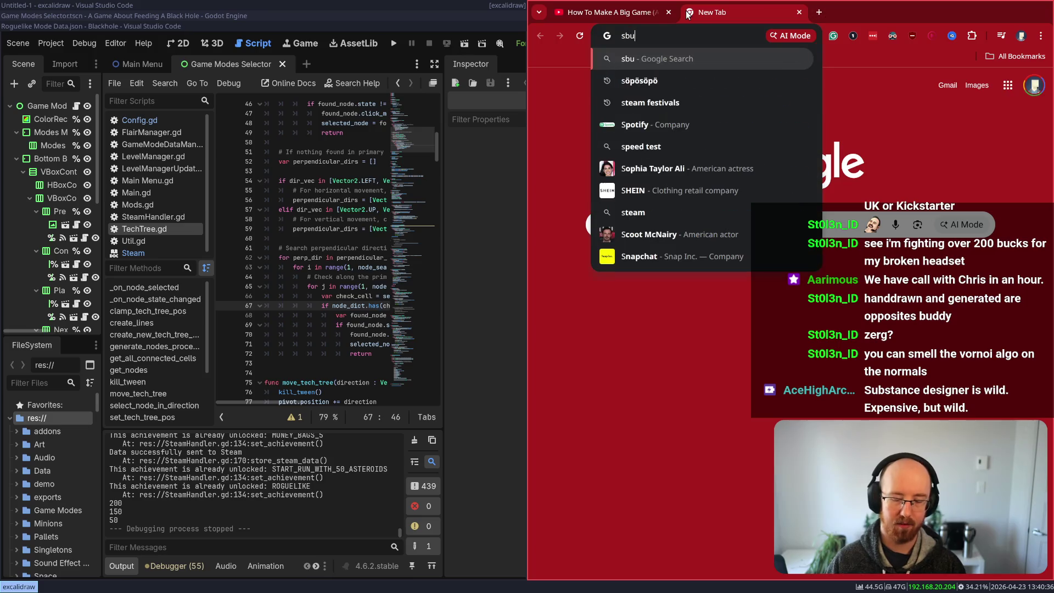
pyautogui.write('stance+des')
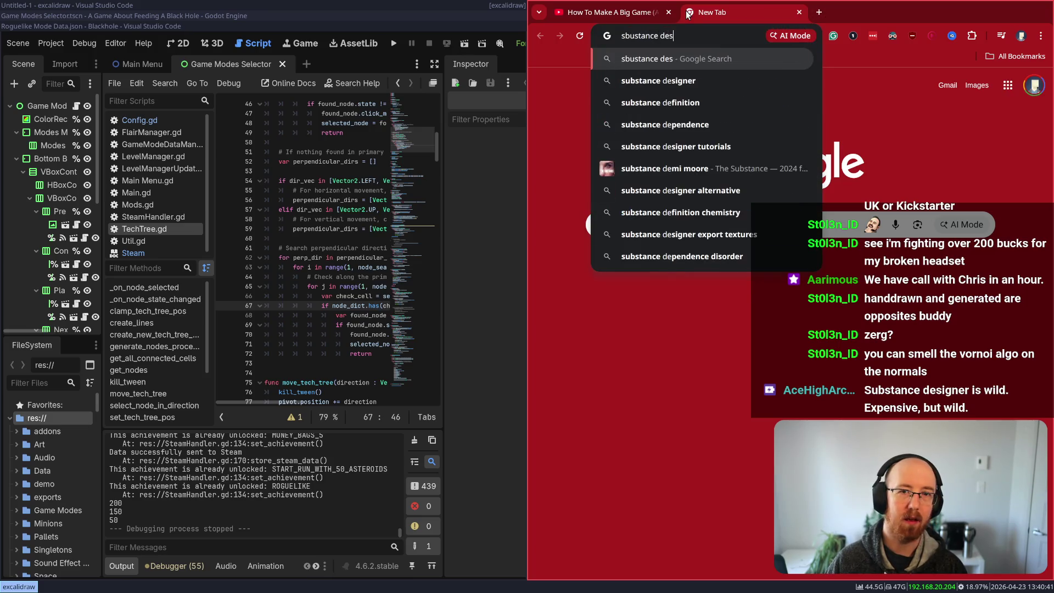
pyautogui.write('igner')
pyautogui.press('Return')
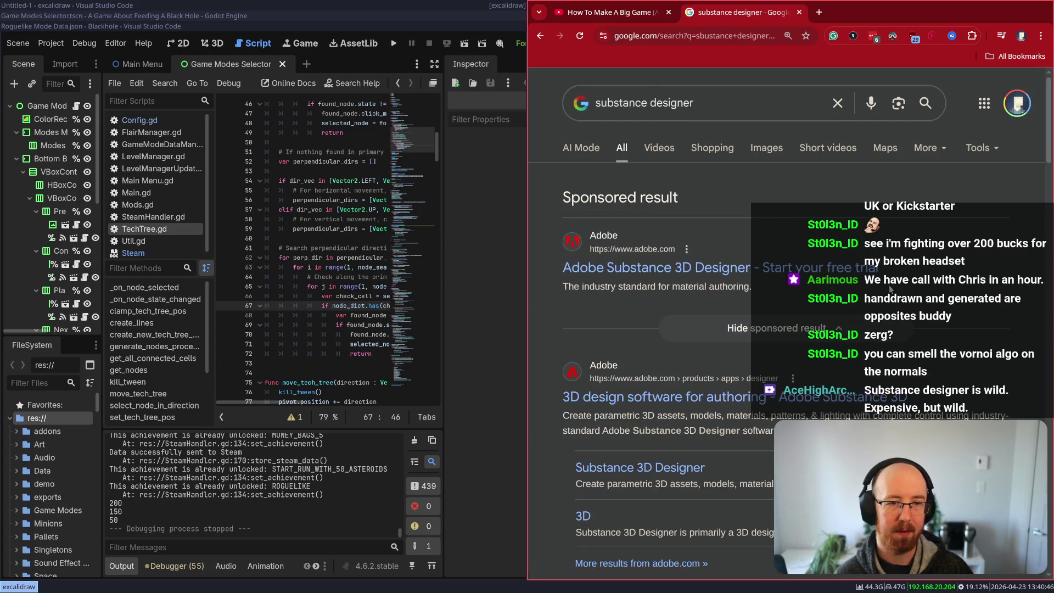
pyautogui.scroll(-5, 815, 273)
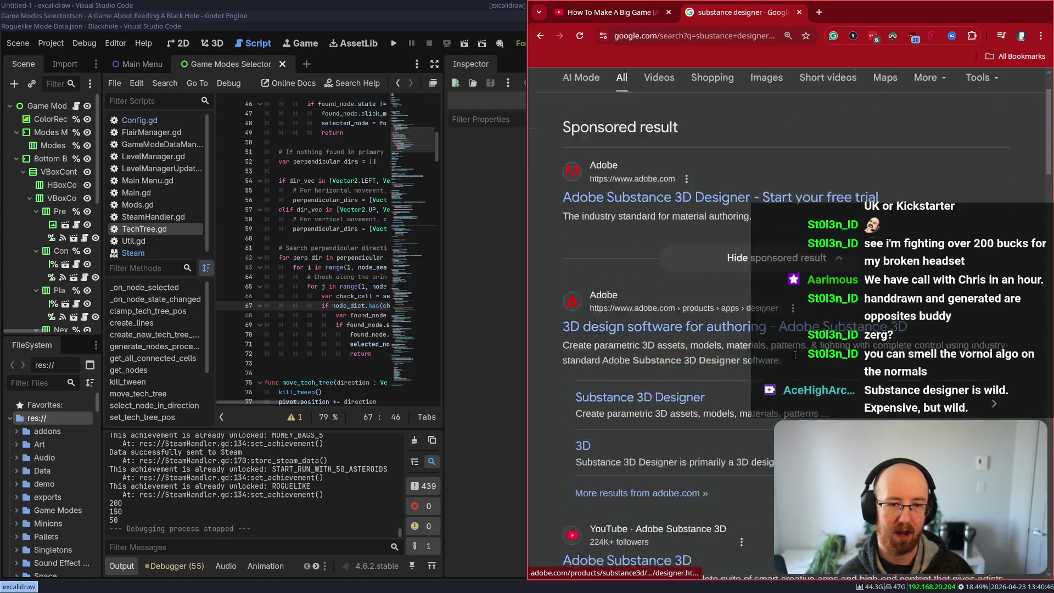
pyautogui.scroll(4, 802, 367)
pyautogui.click(730, 204)
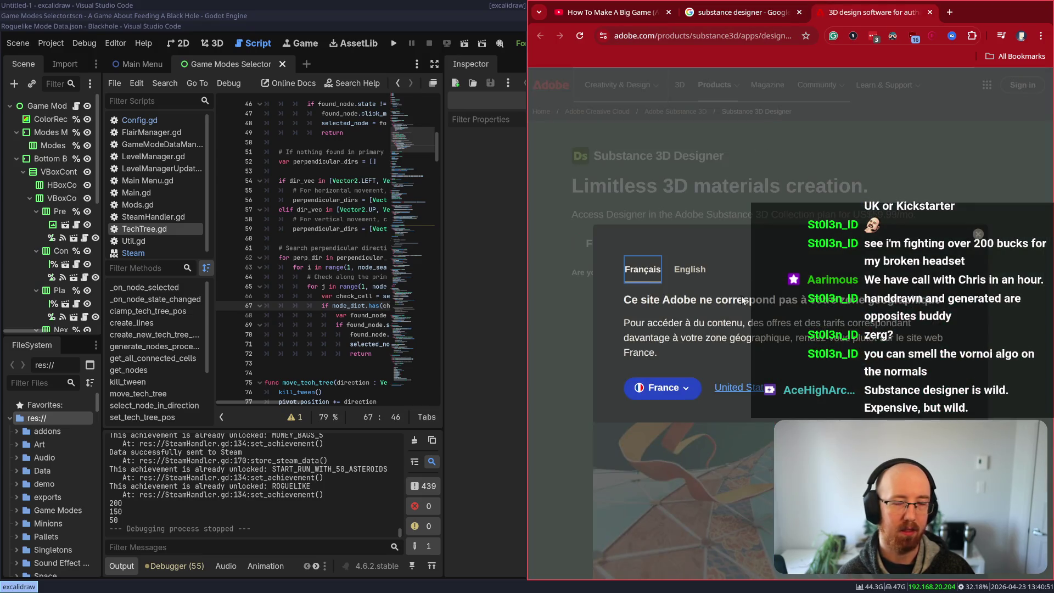
pyautogui.click(979, 234)
# Step: Highlight the Designer's US$59.99/mo price sentence, then go to the Adobe Creative Cloud page
pyautogui.press('super+f')
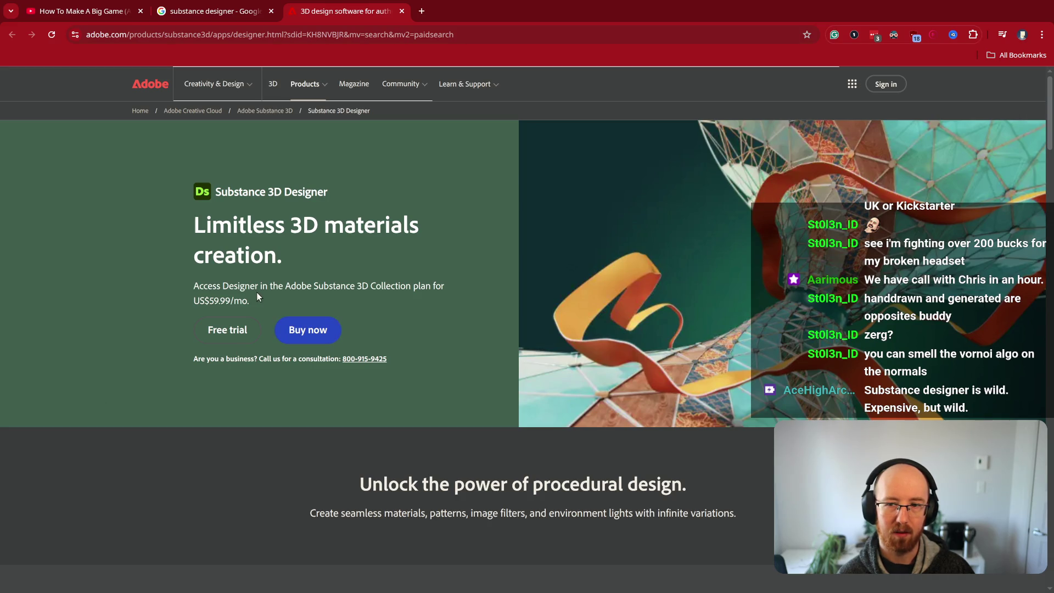
pyautogui.moveTo(259, 299)
pyautogui.mouseDown()
pyautogui.moveTo(184, 304)
pyautogui.moveTo(185, 287)
pyautogui.mouseUp()
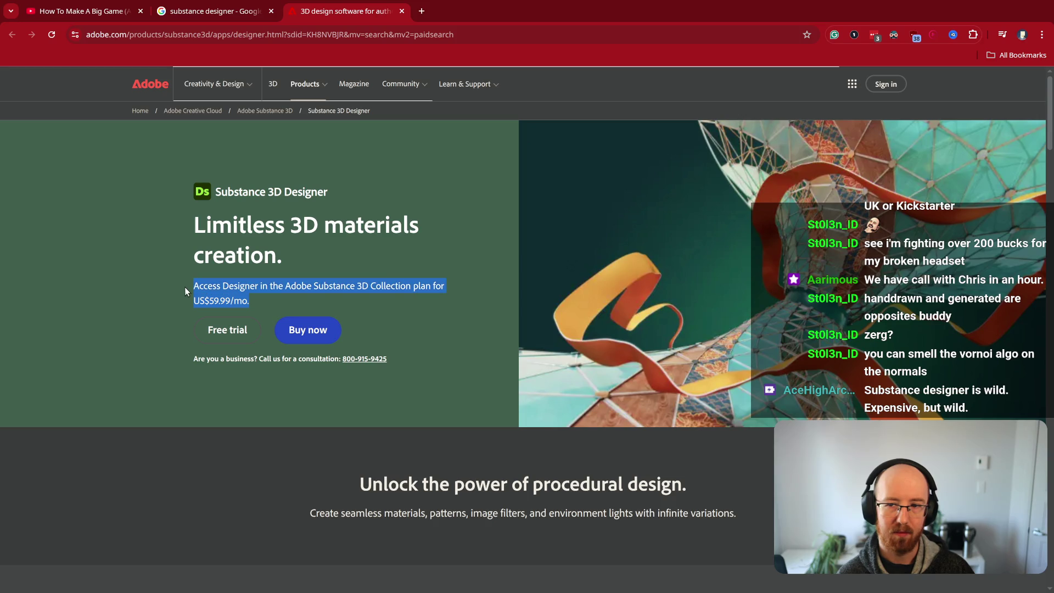
pyautogui.click(252, 301)
pyautogui.moveTo(265, 299); pyautogui.dragTo(165, 293)
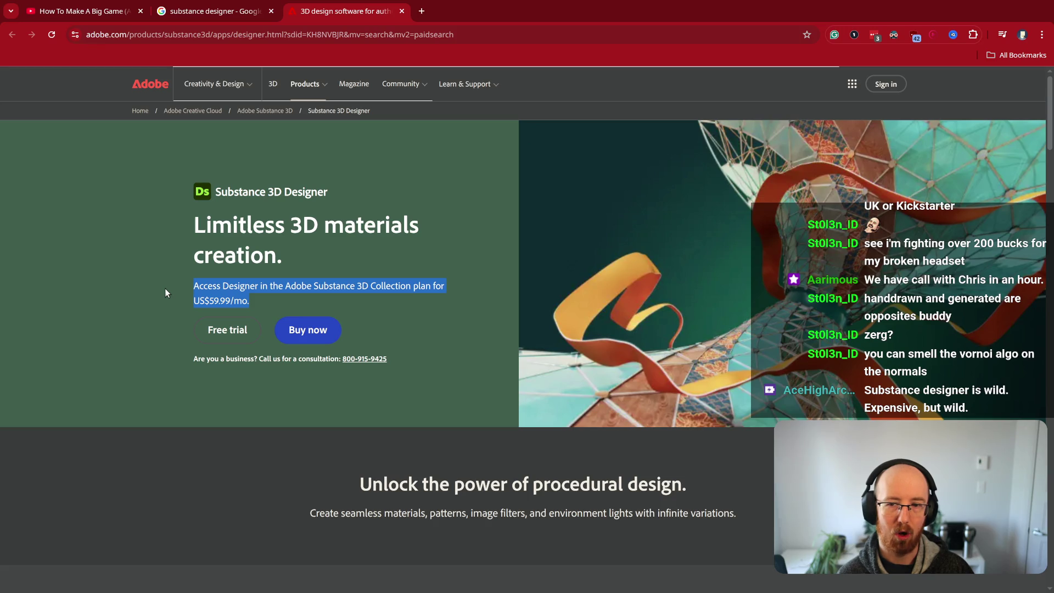
pyautogui.click(279, 243)
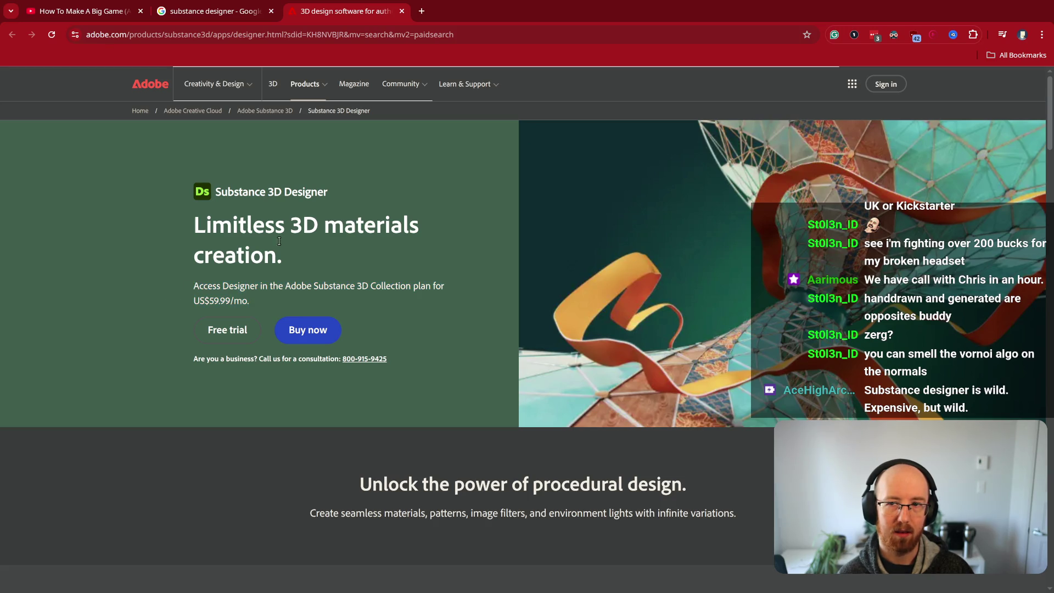
pyautogui.click(213, 111)
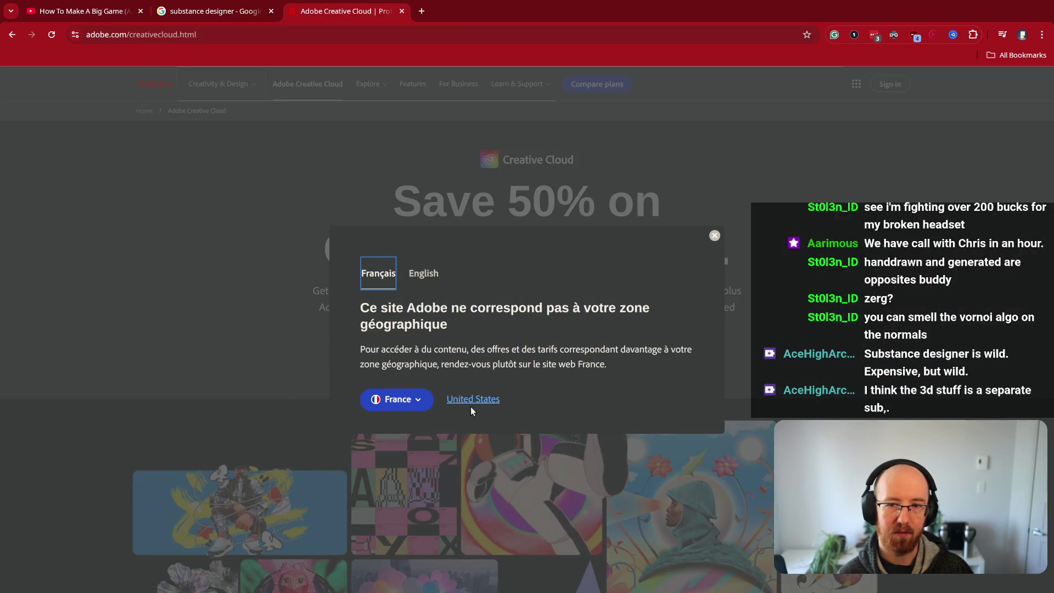
# Step: Switch the Creative Cloud site to Canada - English via the location prompt
pyautogui.click(408, 402)
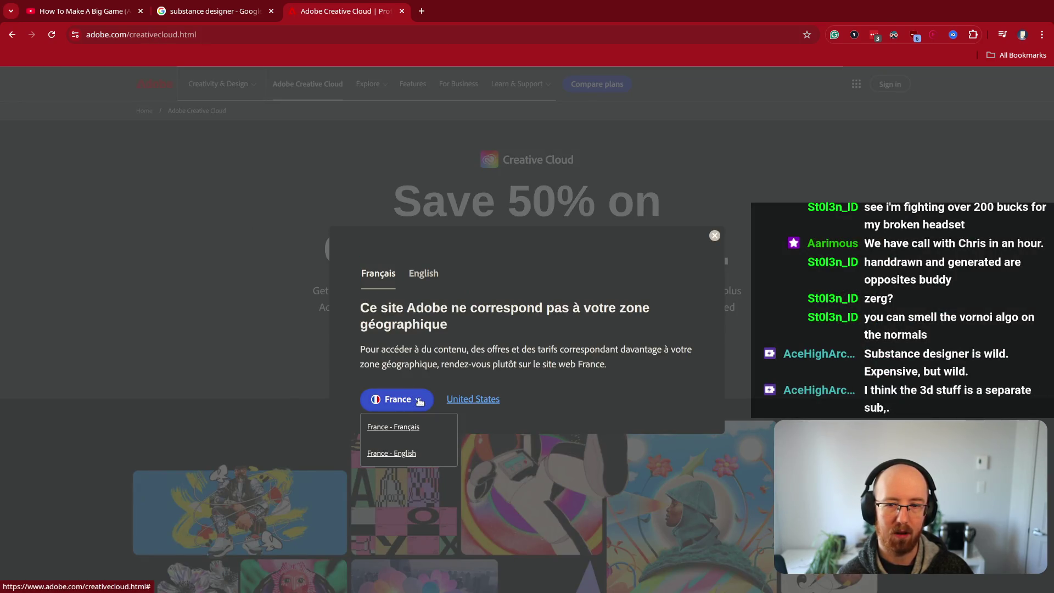
pyautogui.click(423, 283)
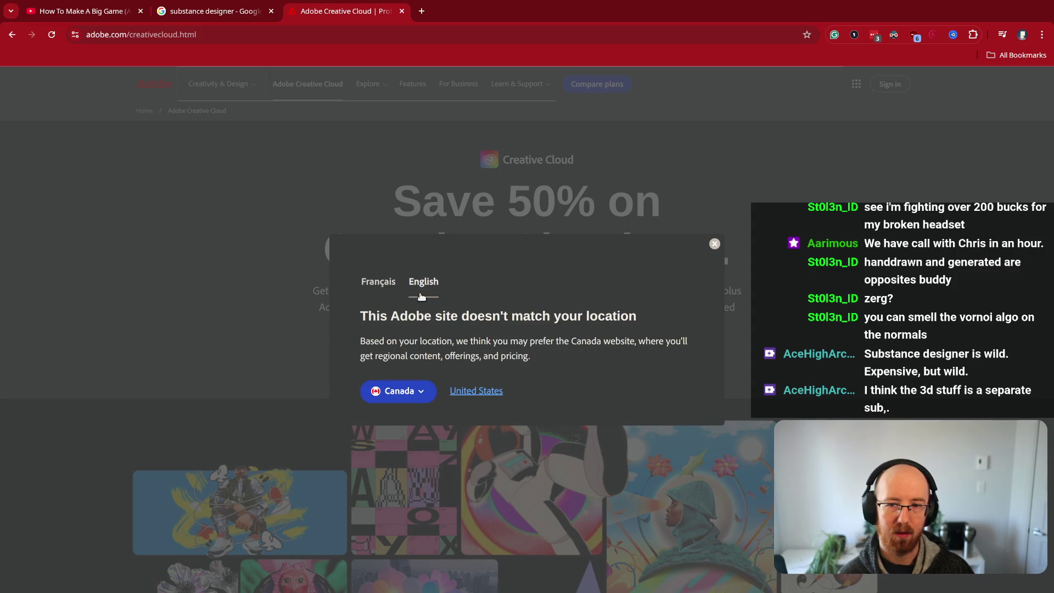
pyautogui.click(390, 393)
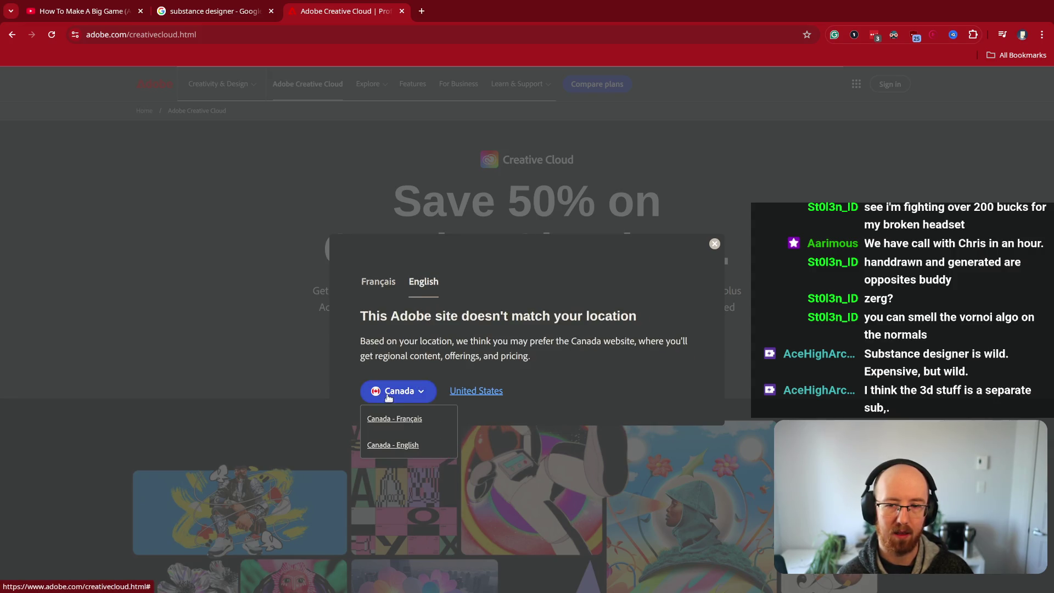
pyautogui.click(393, 446)
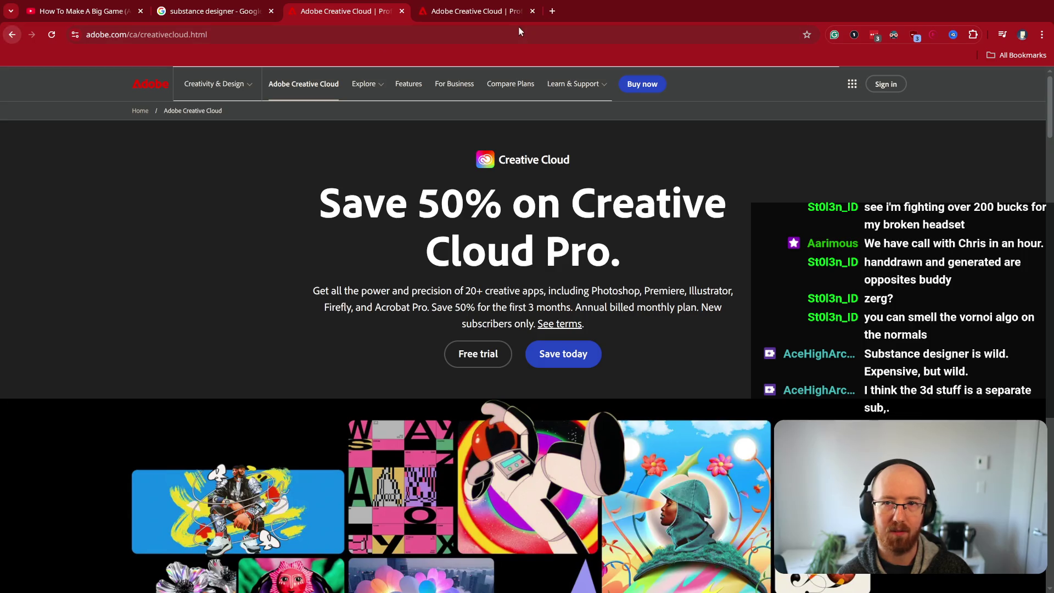
# Step: Load the Canadian Substance 3D Designer page and highlight its CAD $78.99/mo price
pyautogui.click(513, 13)
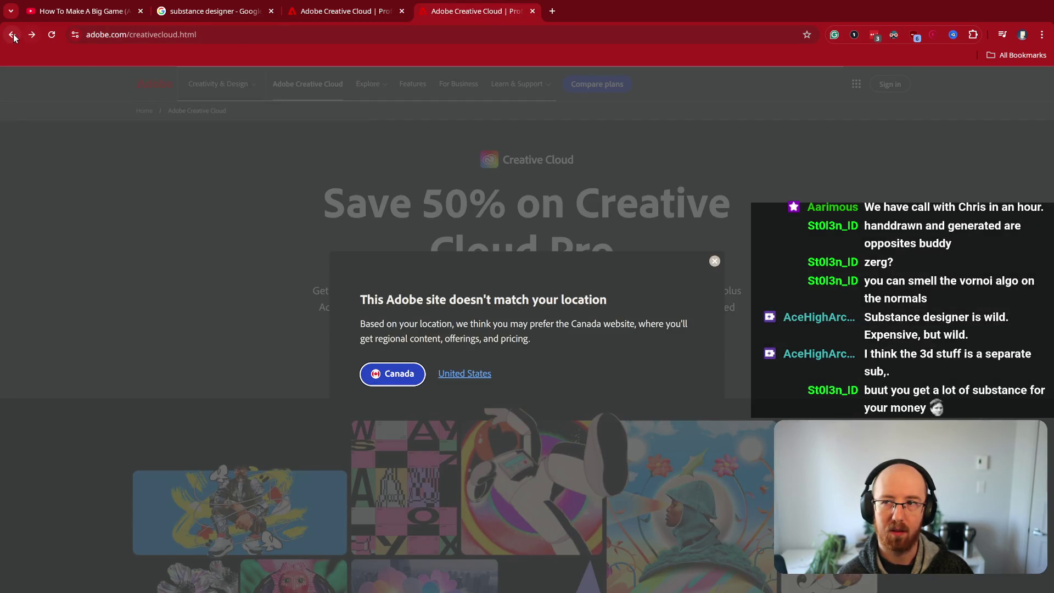
pyautogui.click(12, 35)
pyautogui.click(714, 261)
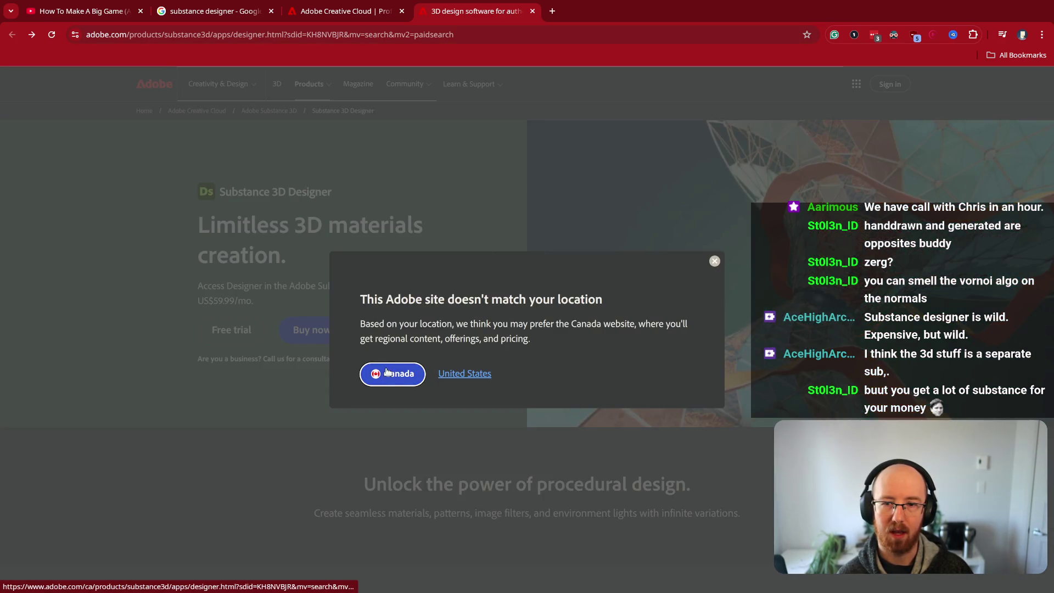
pyautogui.click(392, 374)
pyautogui.moveTo(273, 306); pyautogui.dragTo(210, 269)
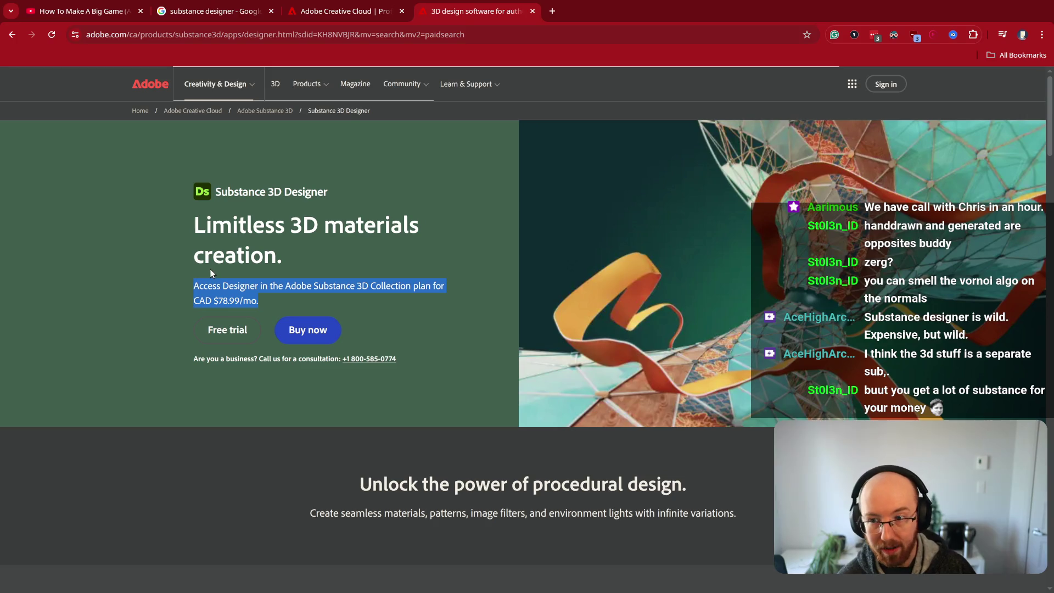
pyautogui.click(212, 269)
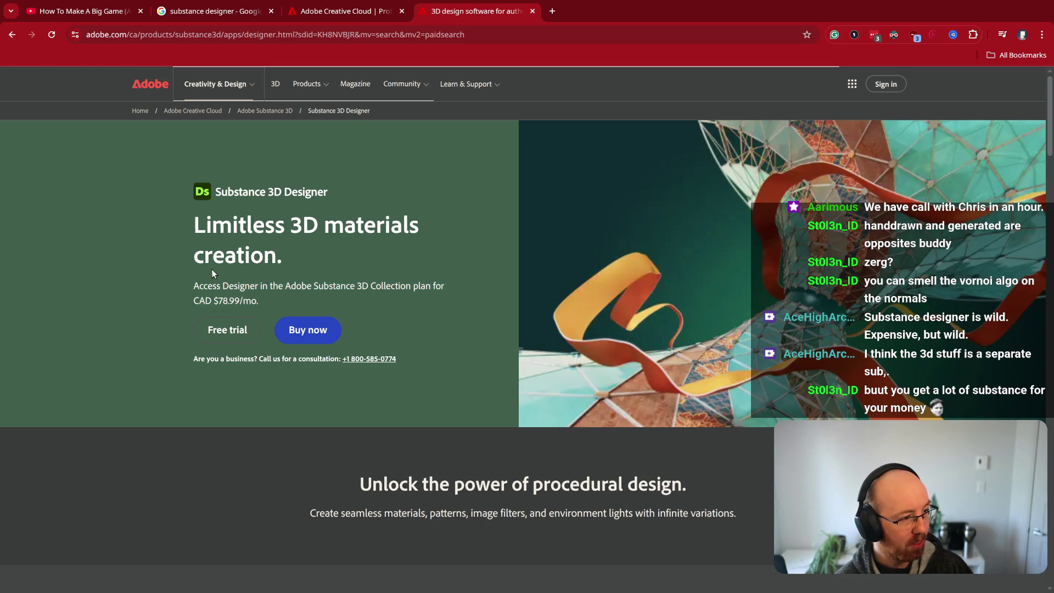
pyautogui.moveTo(275, 305); pyautogui.dragTo(191, 291)
pyautogui.click(195, 287)
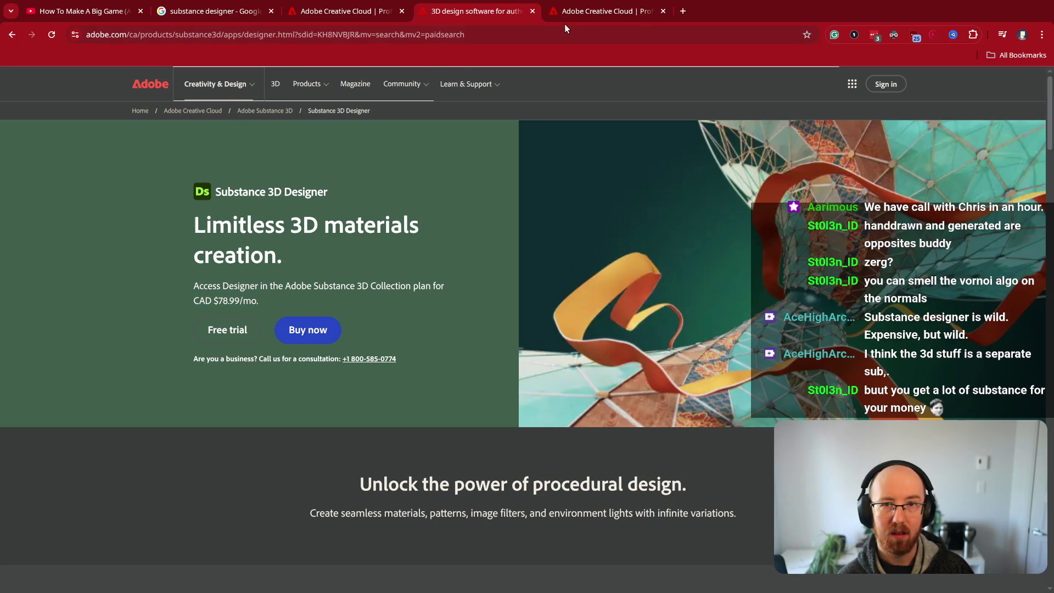
pyautogui.click(579, 12)
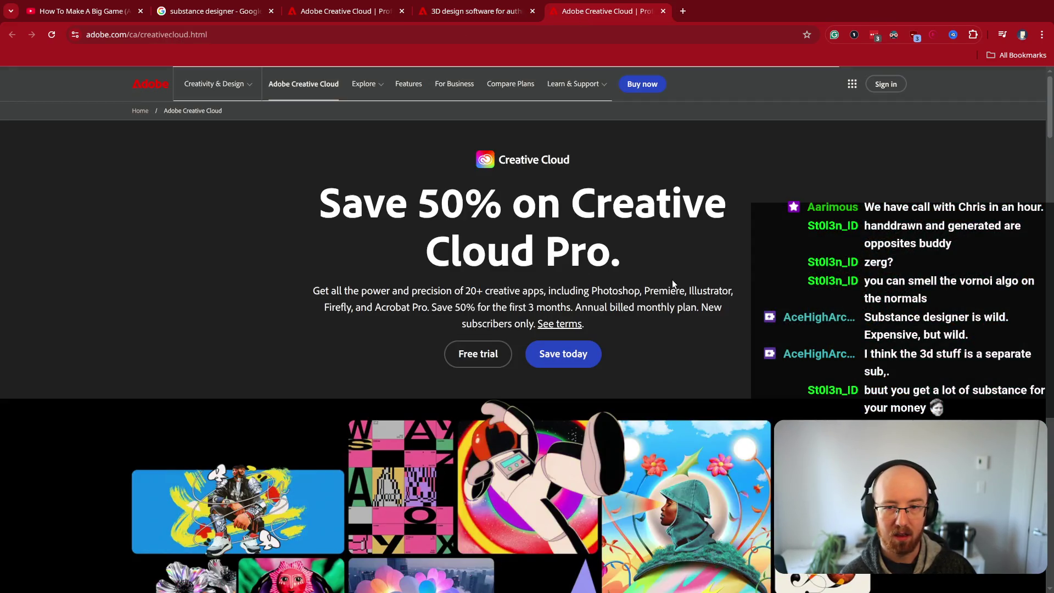
pyautogui.scroll(-8, 672, 278)
pyautogui.scroll(-15, 670, 282)
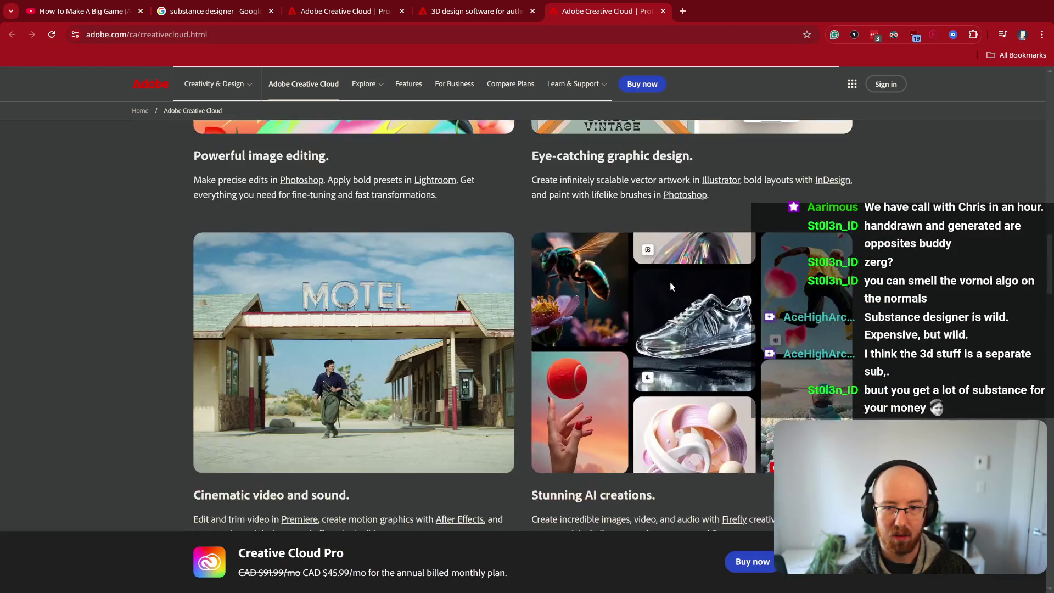
pyautogui.scroll(-15, 669, 281)
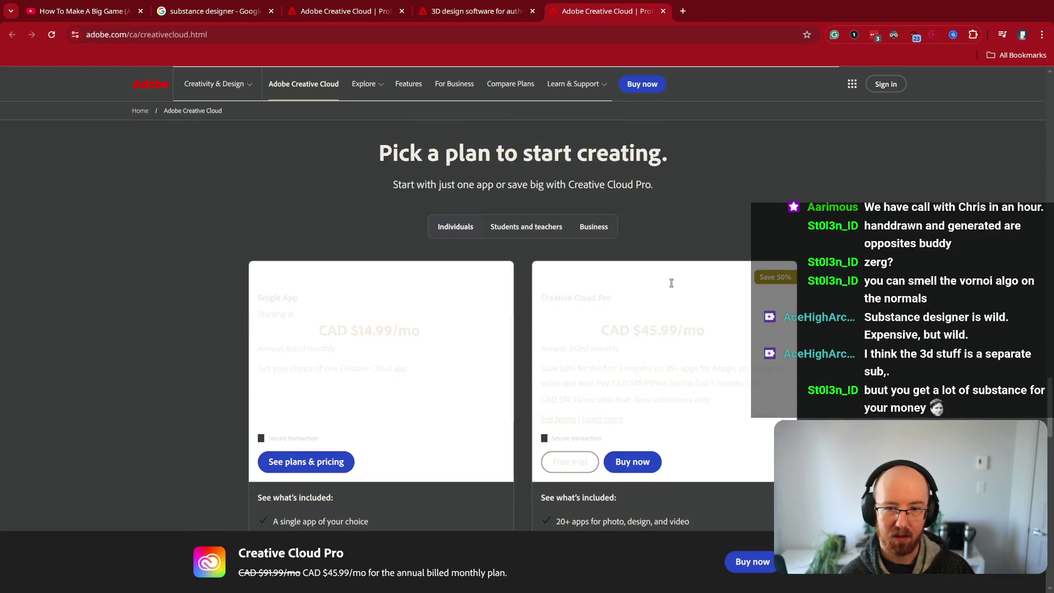
pyautogui.moveTo(430, 360); pyautogui.dragTo(243, 301)
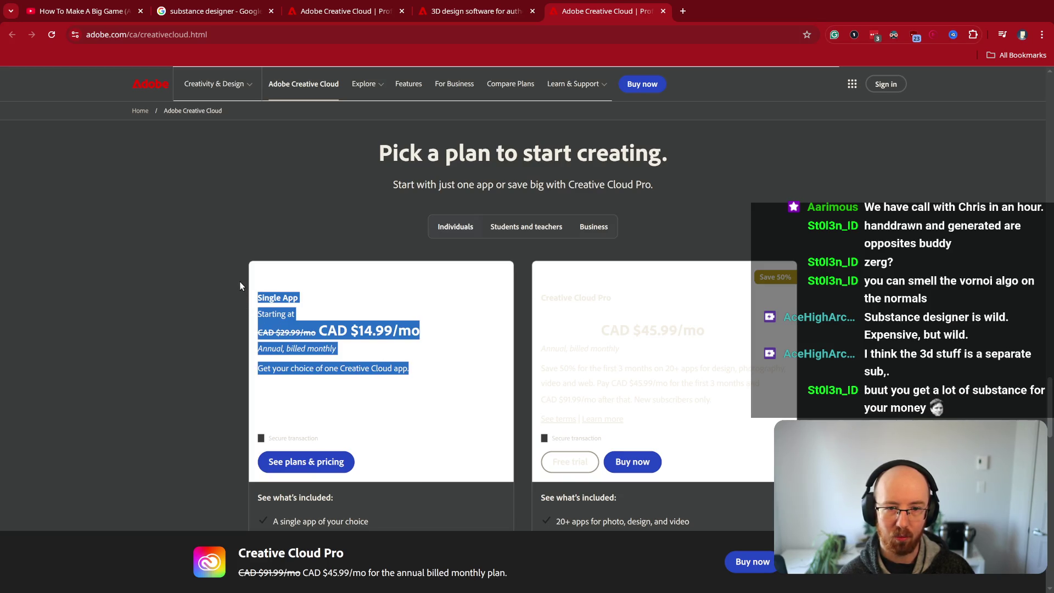
pyautogui.click(240, 284)
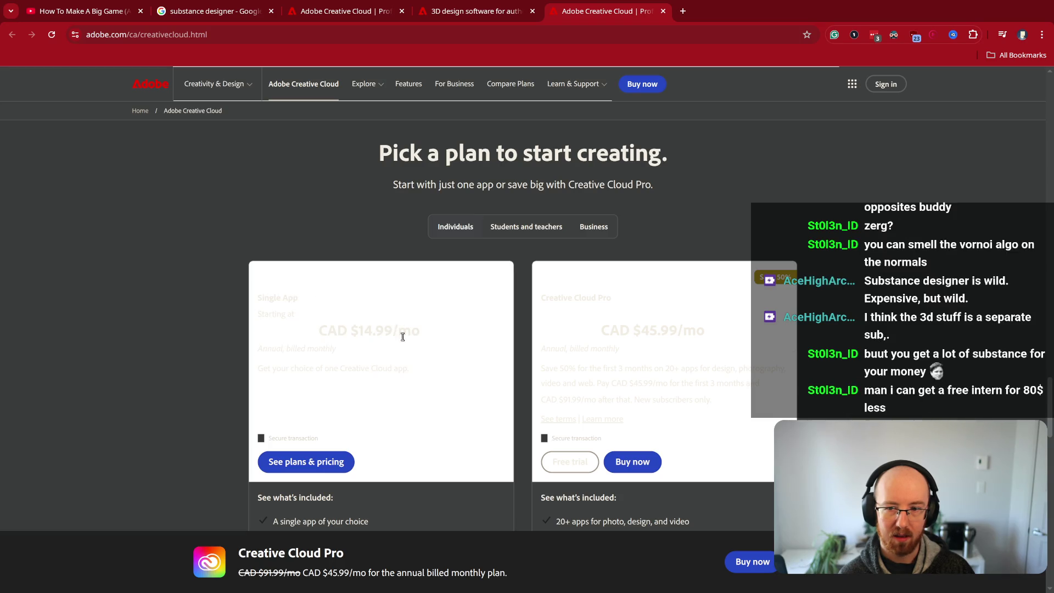
pyautogui.moveTo(430, 371); pyautogui.dragTo(260, 316)
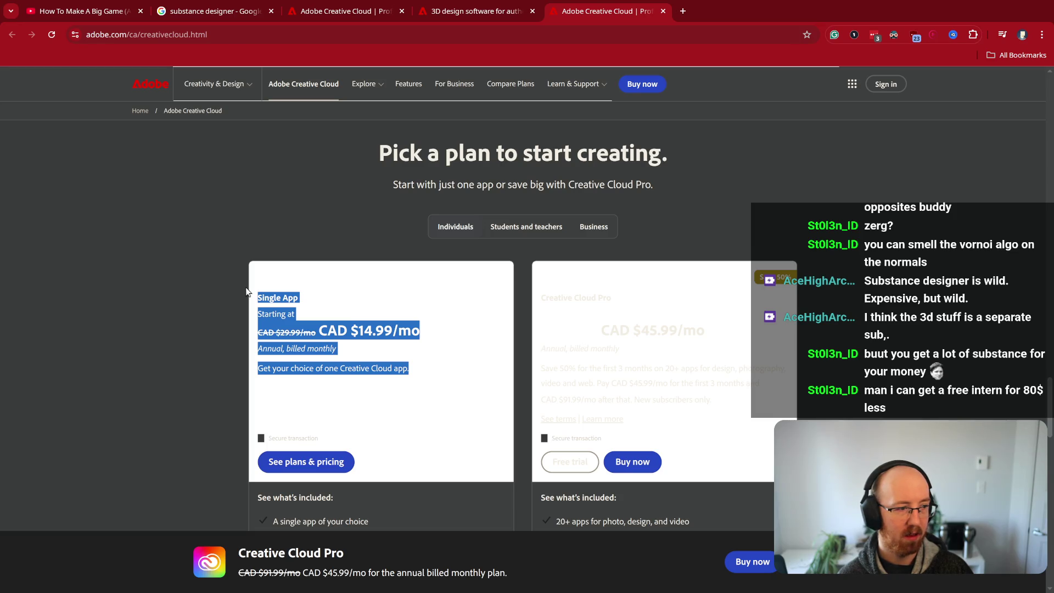
pyautogui.moveTo(740, 409)
pyautogui.mouseDown()
pyautogui.moveTo(588, 349)
pyautogui.moveTo(536, 306)
pyautogui.mouseUp()
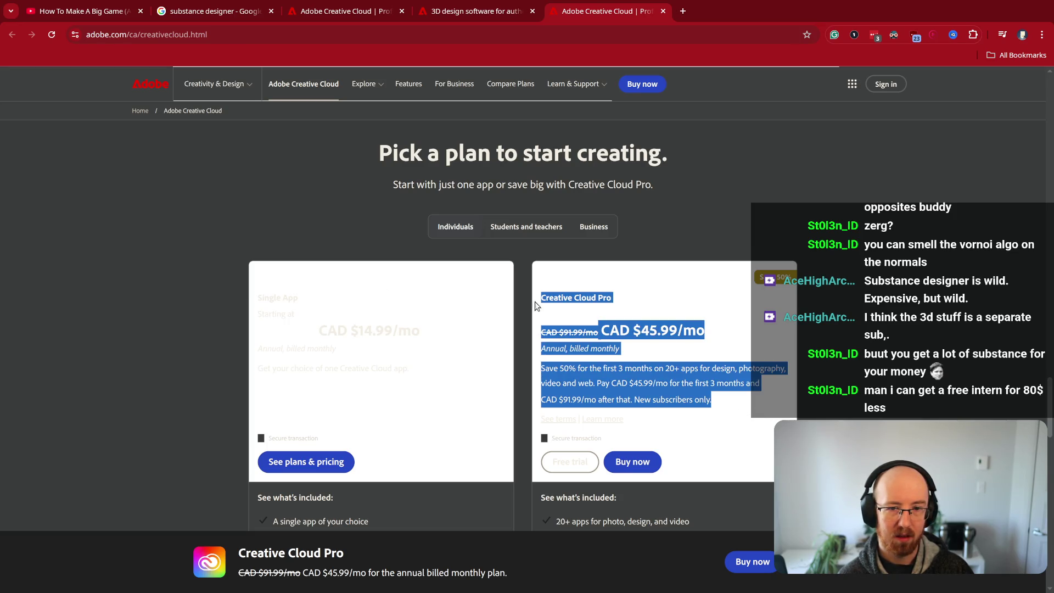
pyautogui.scroll(-5, 745, 345)
pyautogui.click(745, 321)
pyautogui.scroll(3, 659, 362)
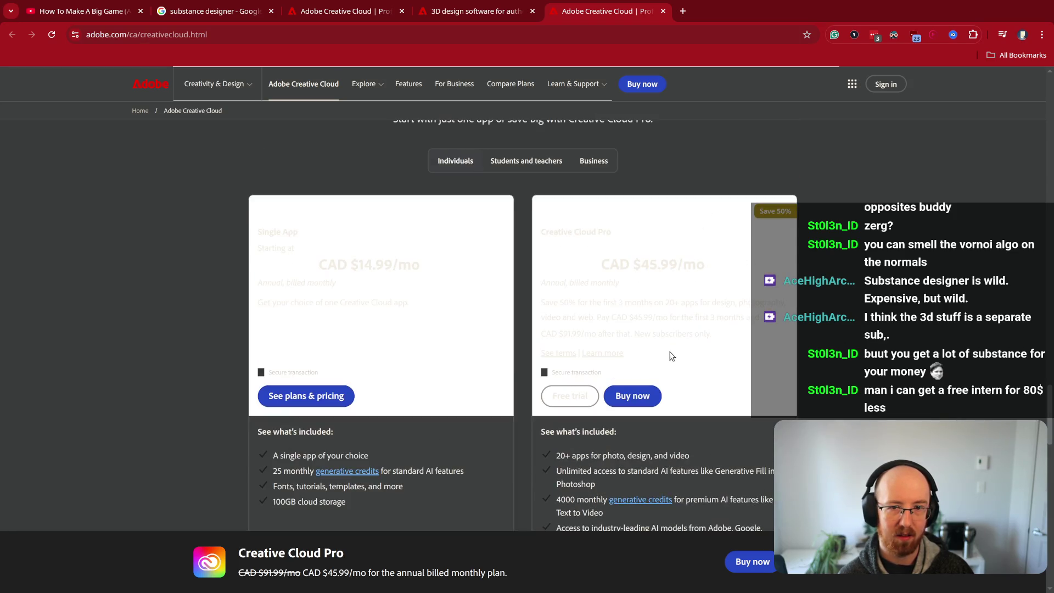
pyautogui.click(468, 16)
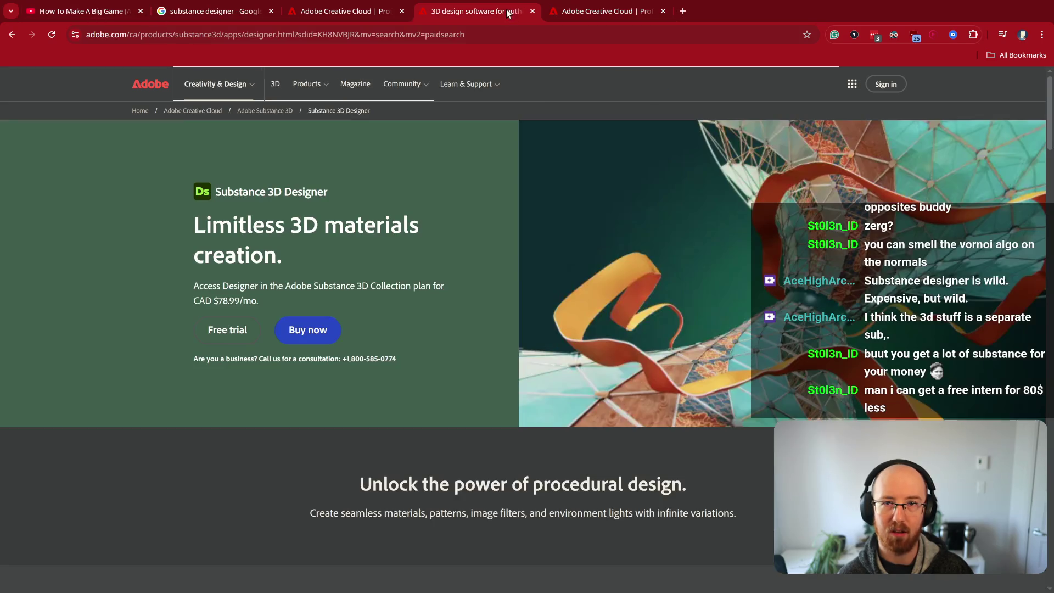
pyautogui.moveTo(347, 274); pyautogui.dragTo(224, 204)
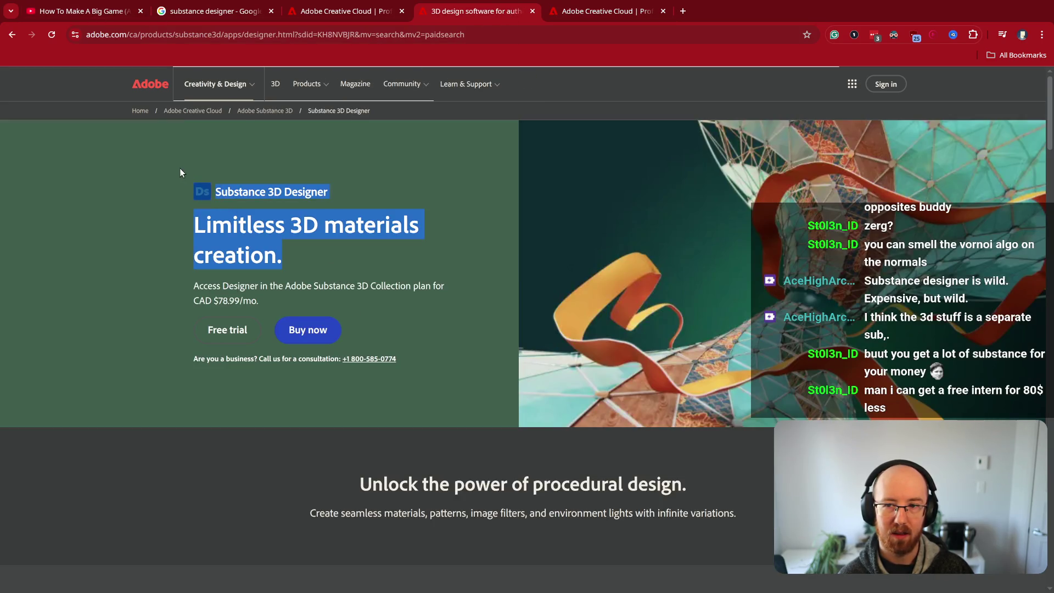
pyautogui.click(348, 272)
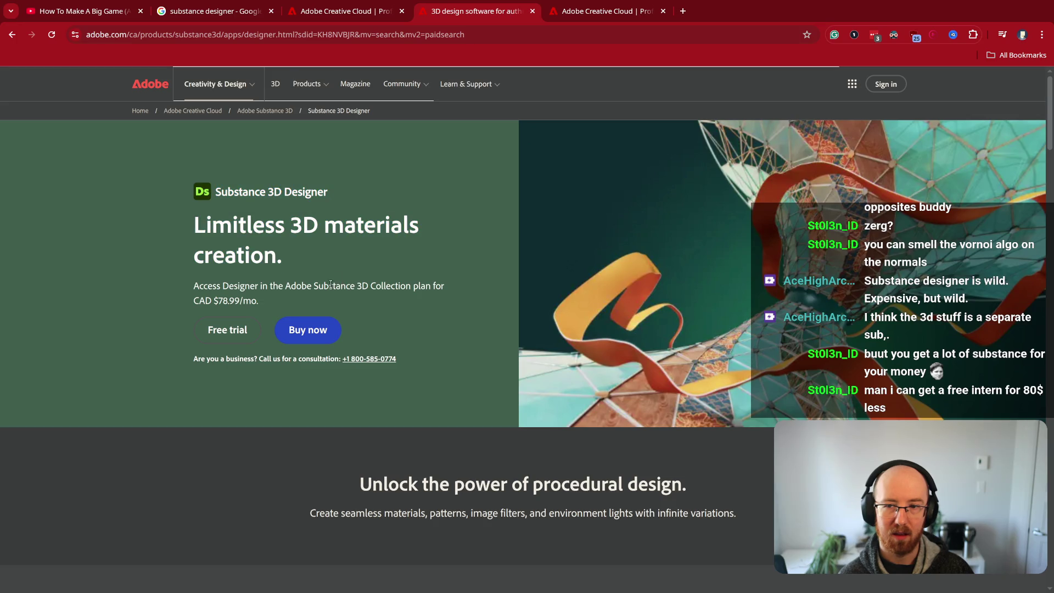
pyautogui.moveTo(320, 286); pyautogui.dragTo(469, 292)
pyautogui.click(469, 292)
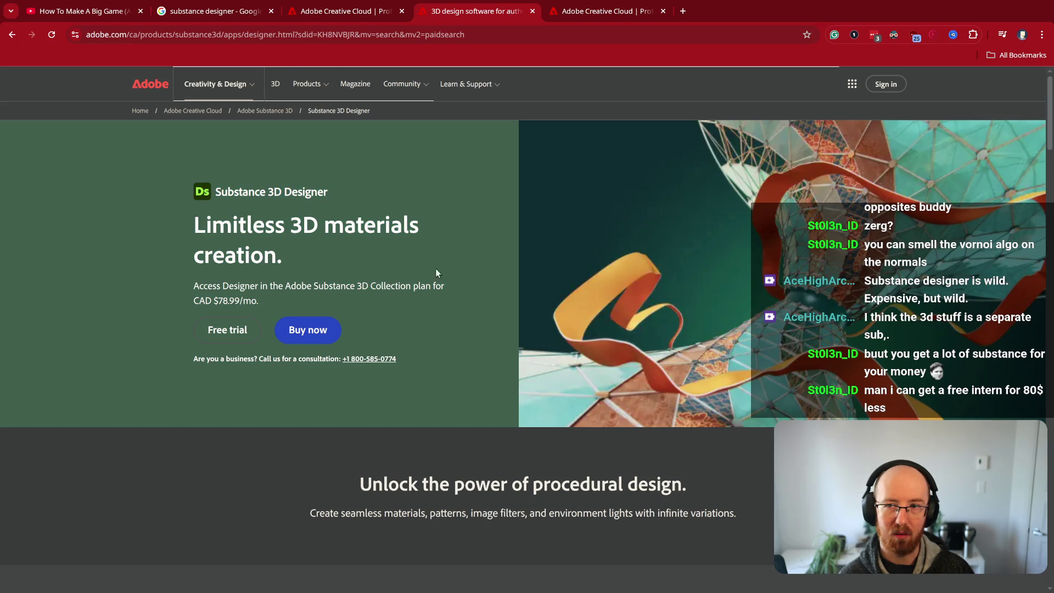
# Step: Go up to the Adobe Substance 3D overview page, then return to the YouTube devlog tab
pyautogui.click(289, 111)
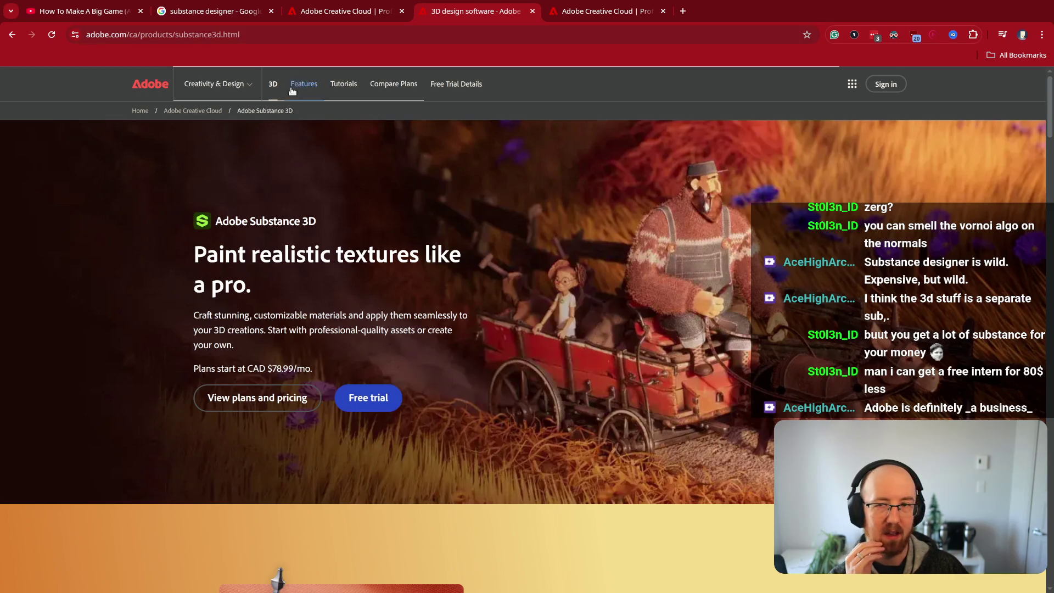
pyautogui.click(103, 13)
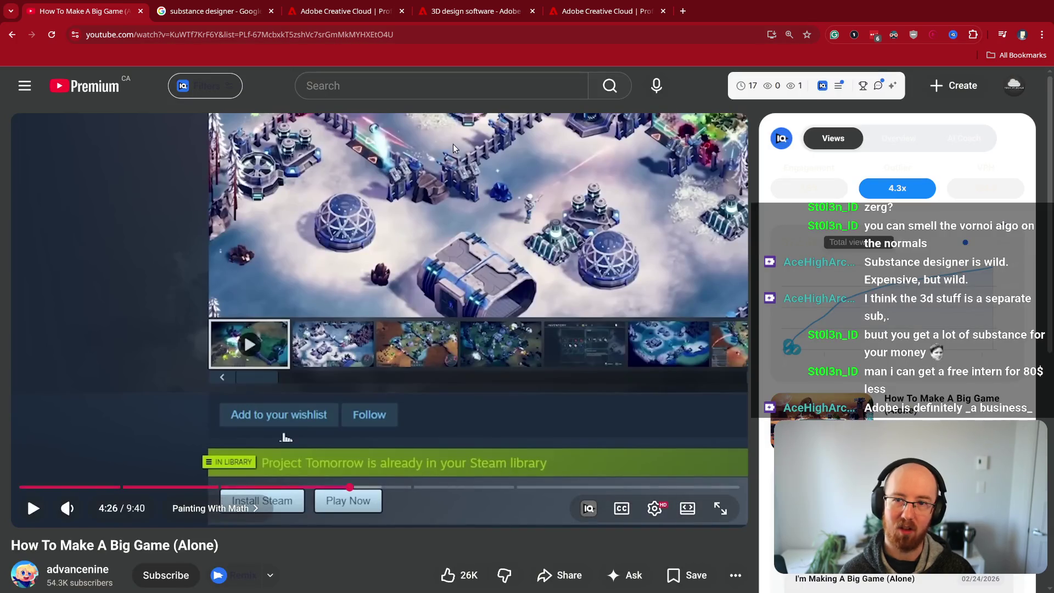
# Step: Play the devlog full screen into the Procedural Texturing chapter, then pause and exit full screen
pyautogui.click(720, 507)
pyautogui.click(390, 305)
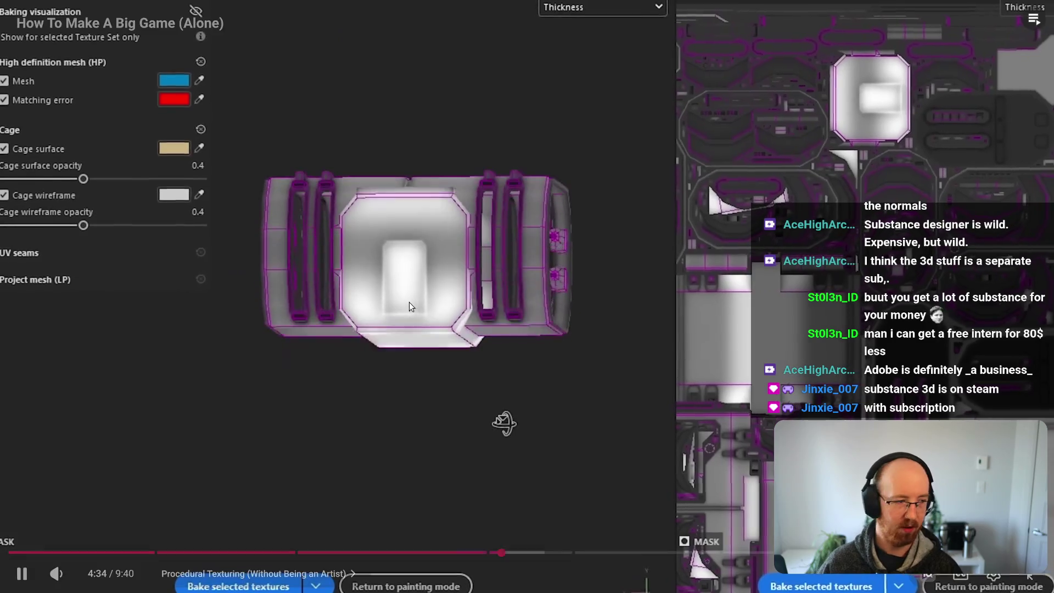
pyautogui.click(410, 302)
pyautogui.press('Escape')
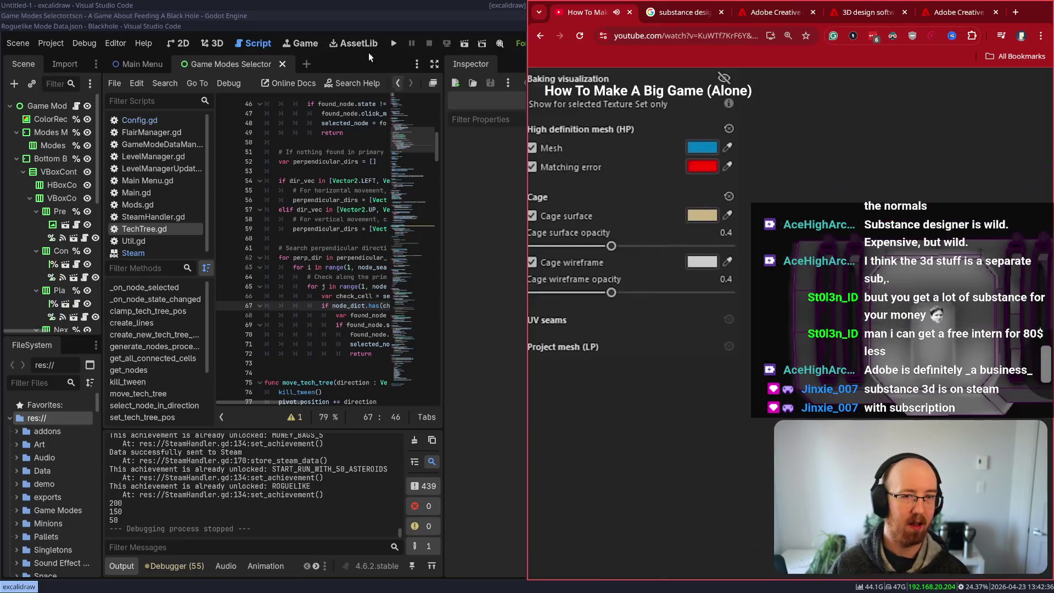
# Step: Search Google for 'steam substance 3d painter', then broaden the query to 'steam substance 3d'
pyautogui.click(1016, 13)
pyautogui.write('steam')
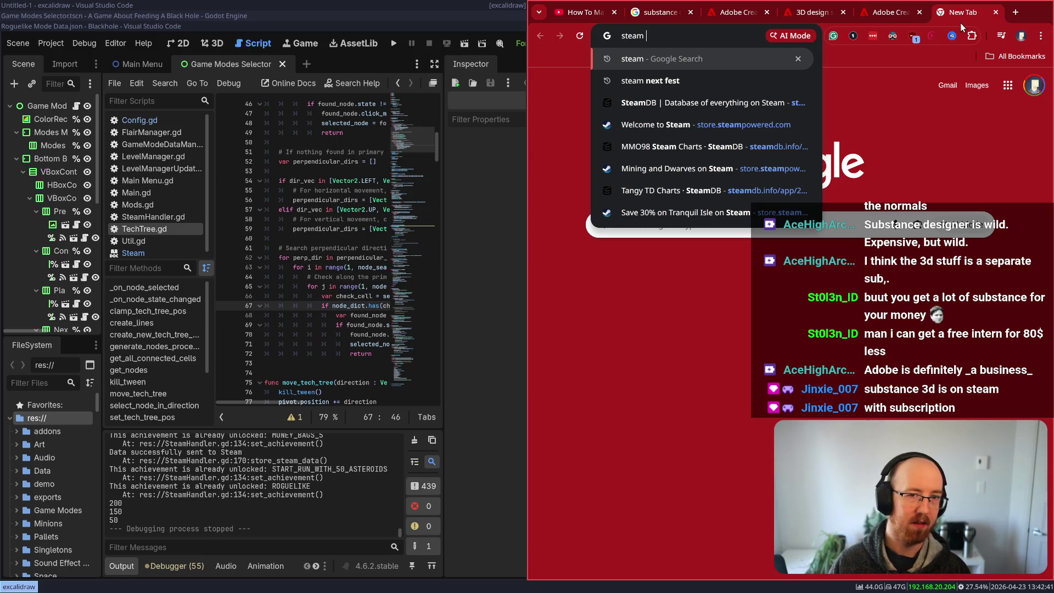
pyautogui.write(' subs')
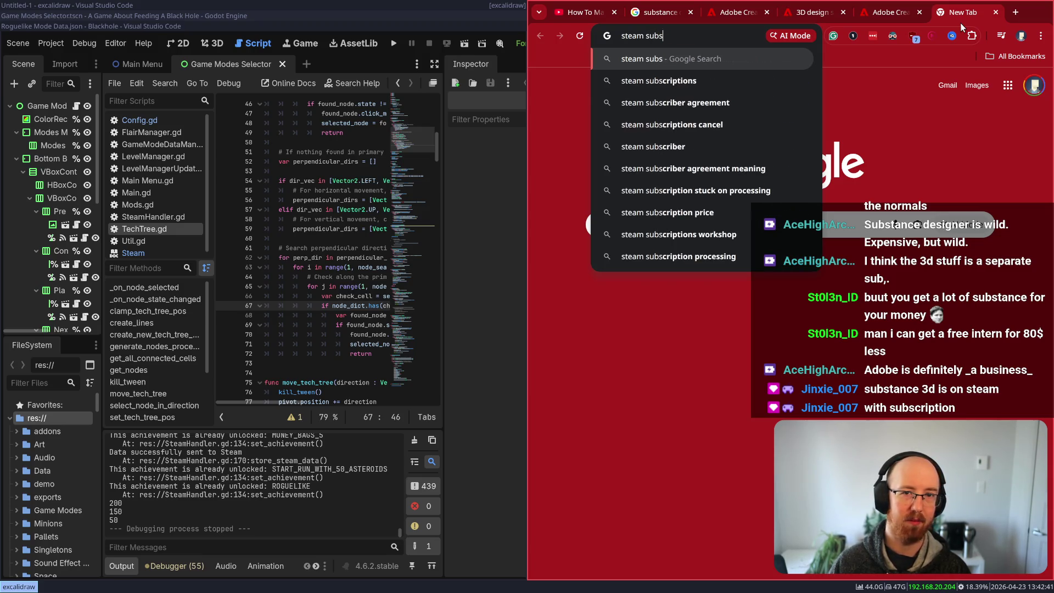
pyautogui.write('tance 3d painter')
pyautogui.press('Return')
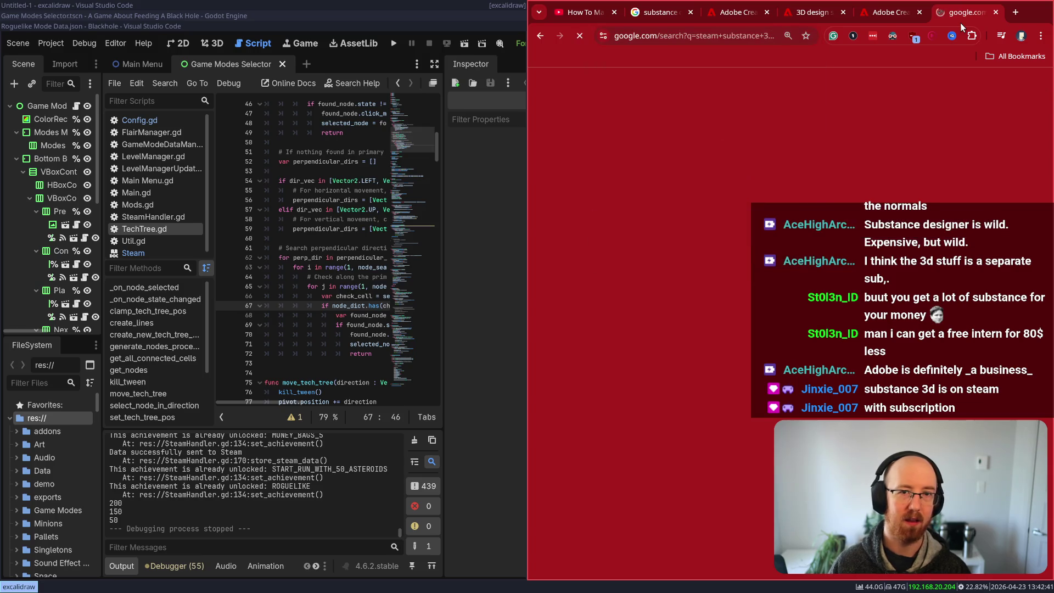
pyautogui.doubleClick(711, 116)
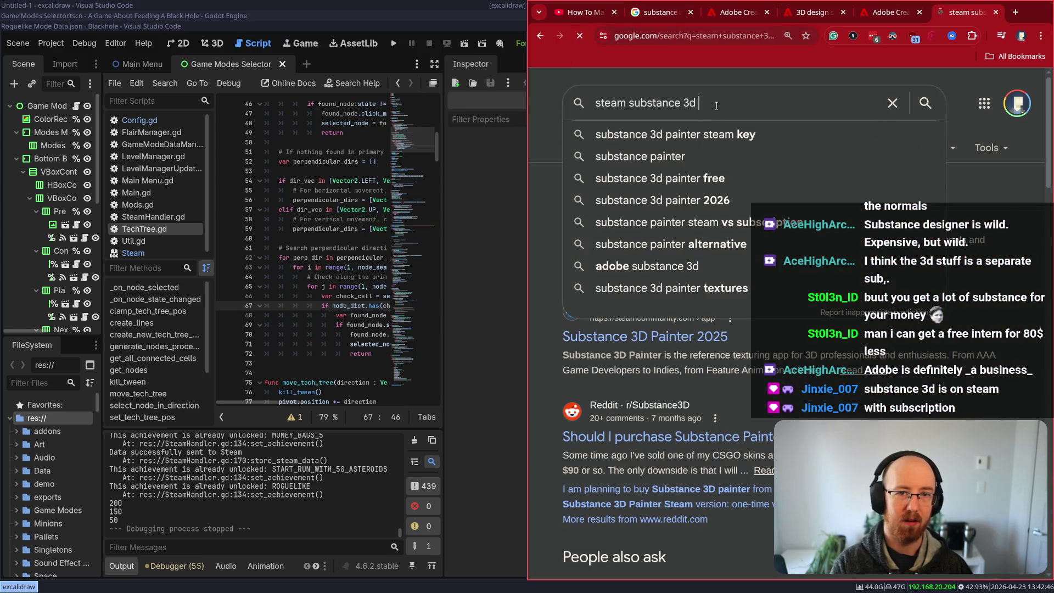
pyautogui.press('Return')
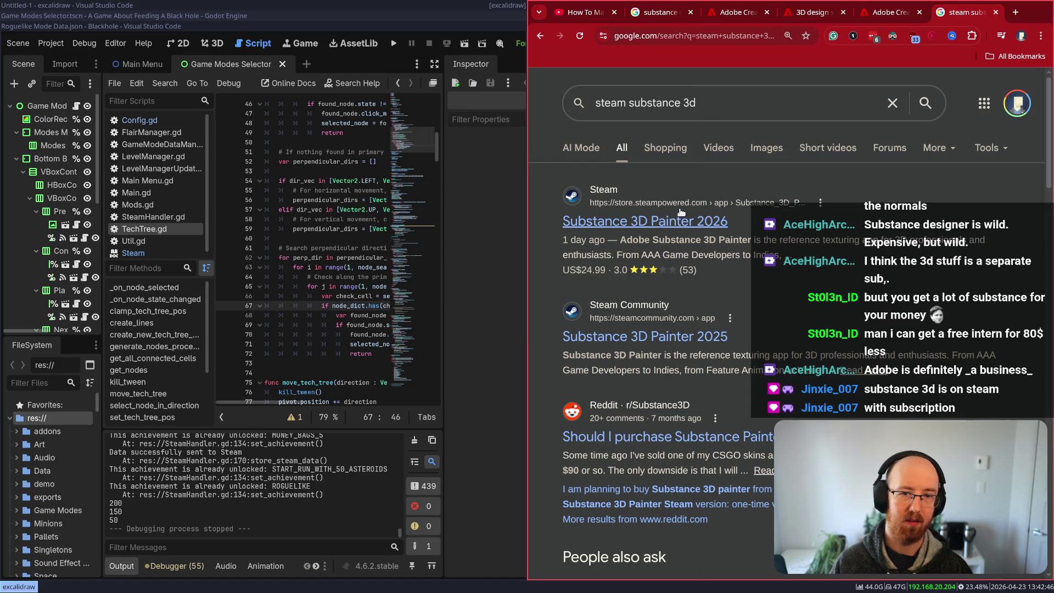
pyautogui.click(649, 204)
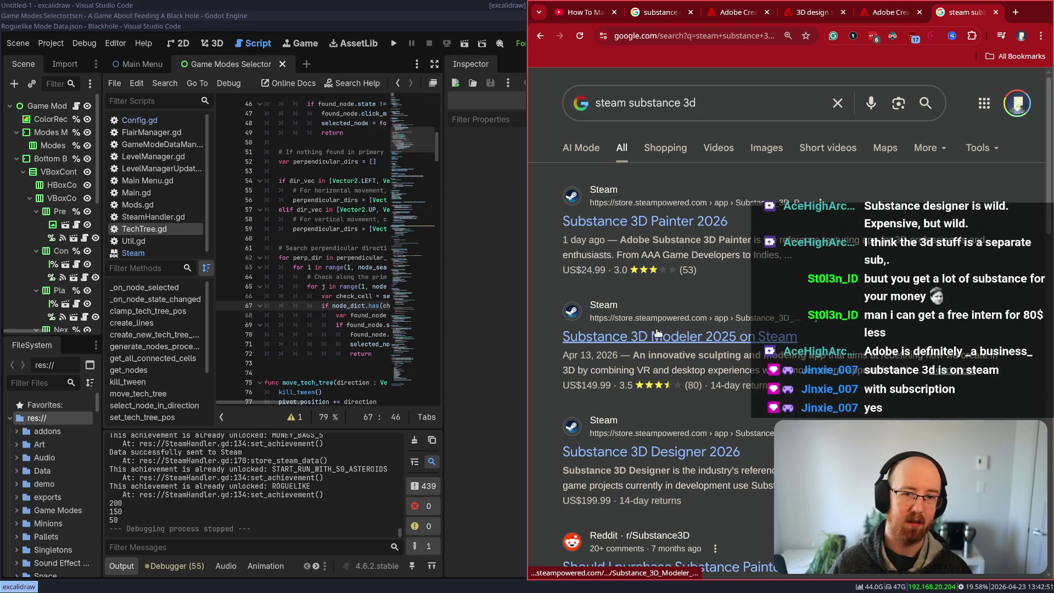
# Step: Open Substance 3D Painter 2026 on Steam and check its CDN$ 259.99 and CDN$ 32.50/month prices
pyautogui.click(659, 222)
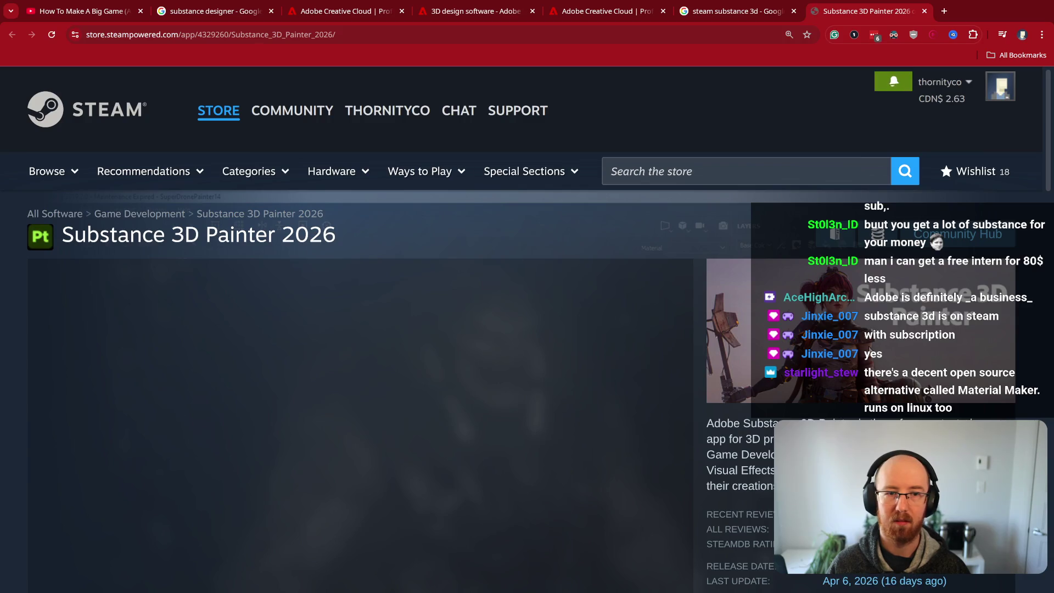
pyautogui.scroll(-3, 478, 509)
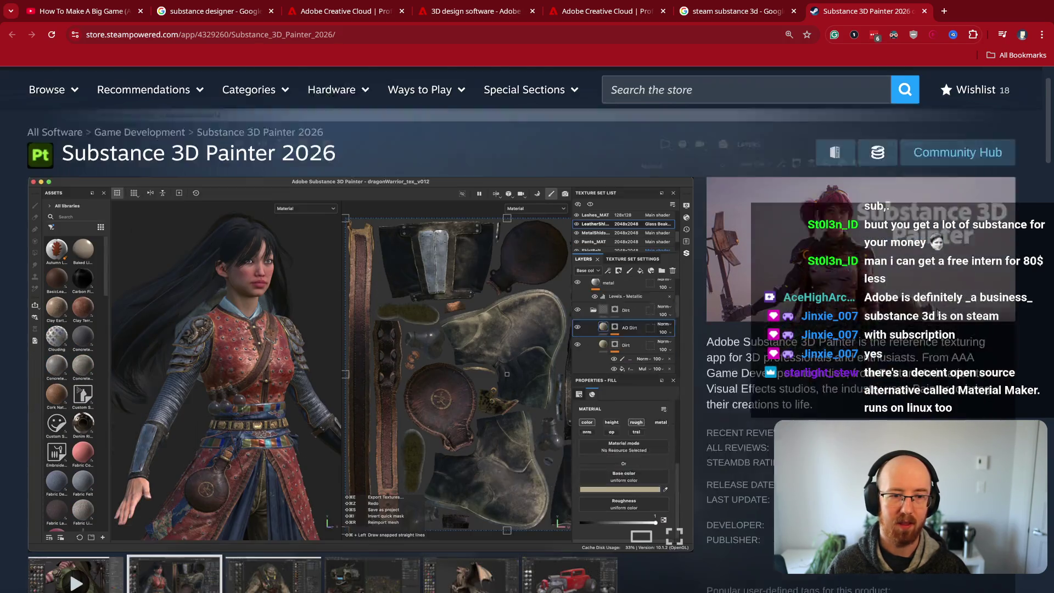
pyautogui.scroll(-7, 478, 509)
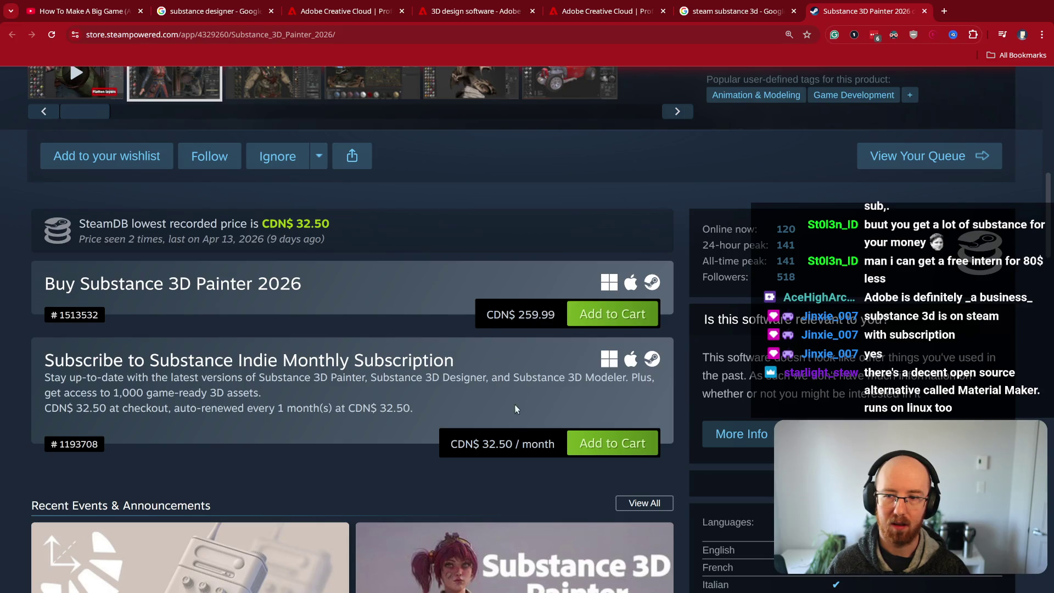
pyautogui.moveTo(555, 446); pyautogui.dragTo(474, 439)
pyautogui.scroll(5, 474, 439)
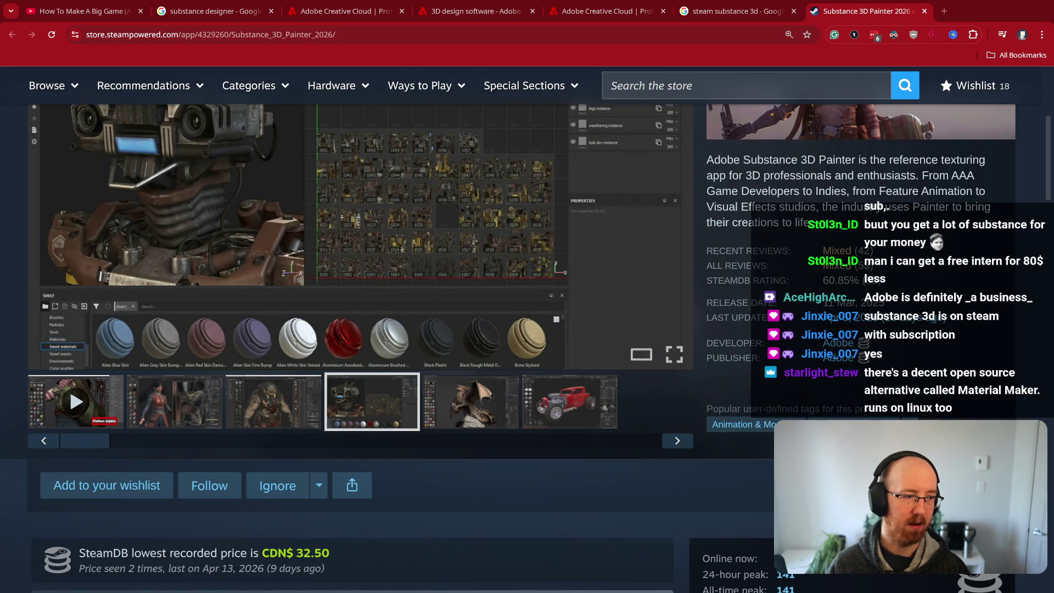
# Step: Search 'Material Maker', open materialmaker.org and skim it, then switch back to the devlog tab
pyautogui.hotkey('ctrl', 't')
pyautogui.write('Material Maker')
pyautogui.press('Return')
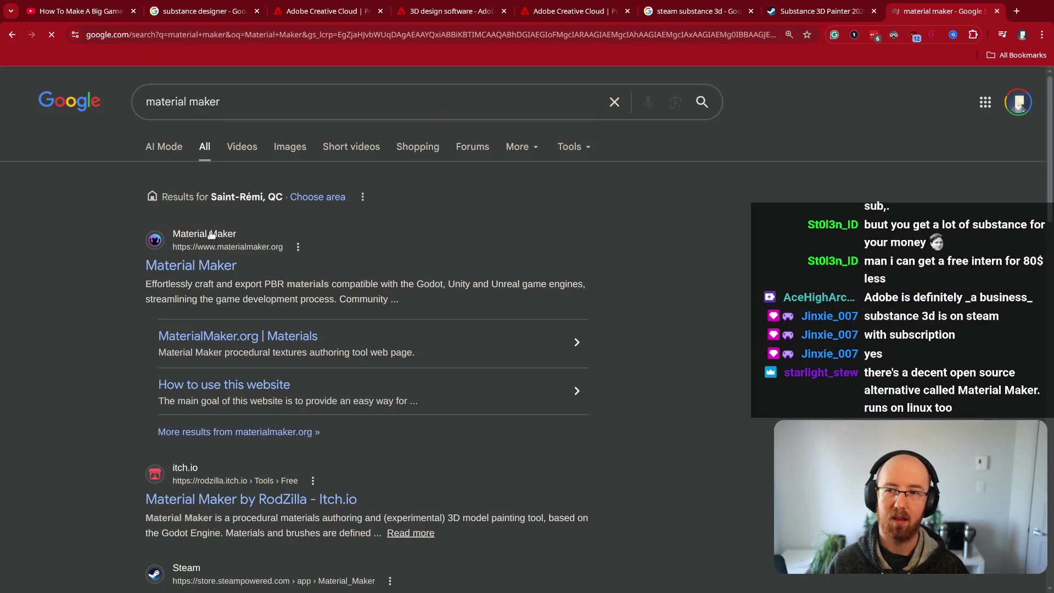
pyautogui.click(197, 267)
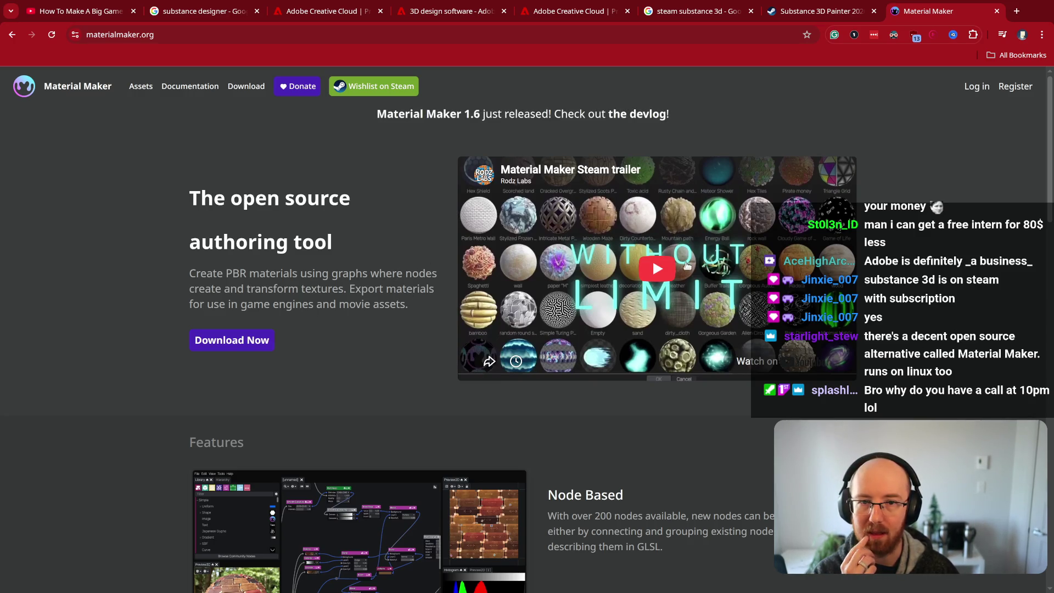
pyautogui.scroll(-1, 877, 358)
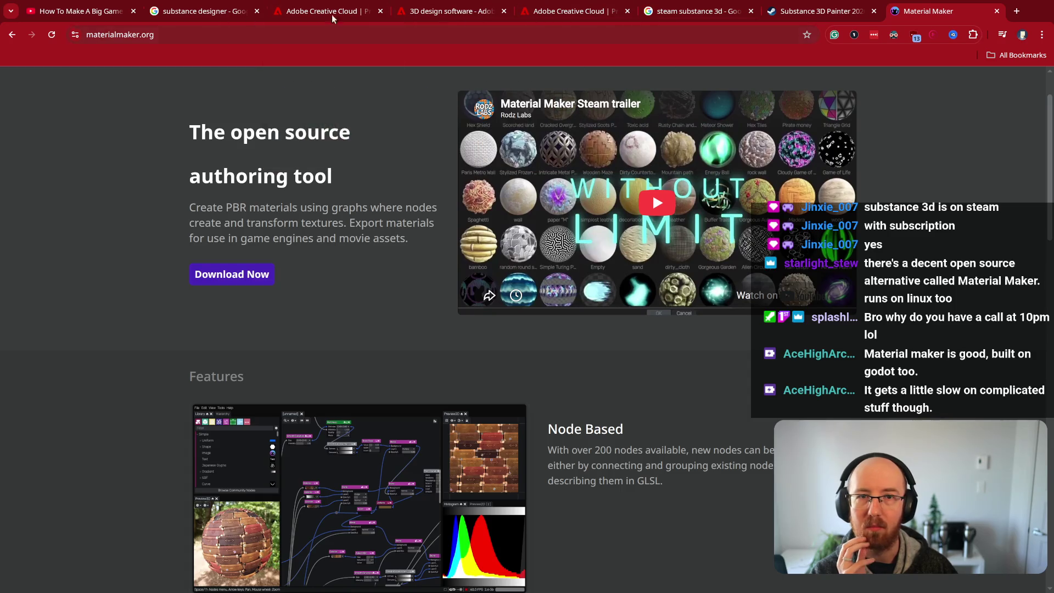
pyautogui.click(78, 12)
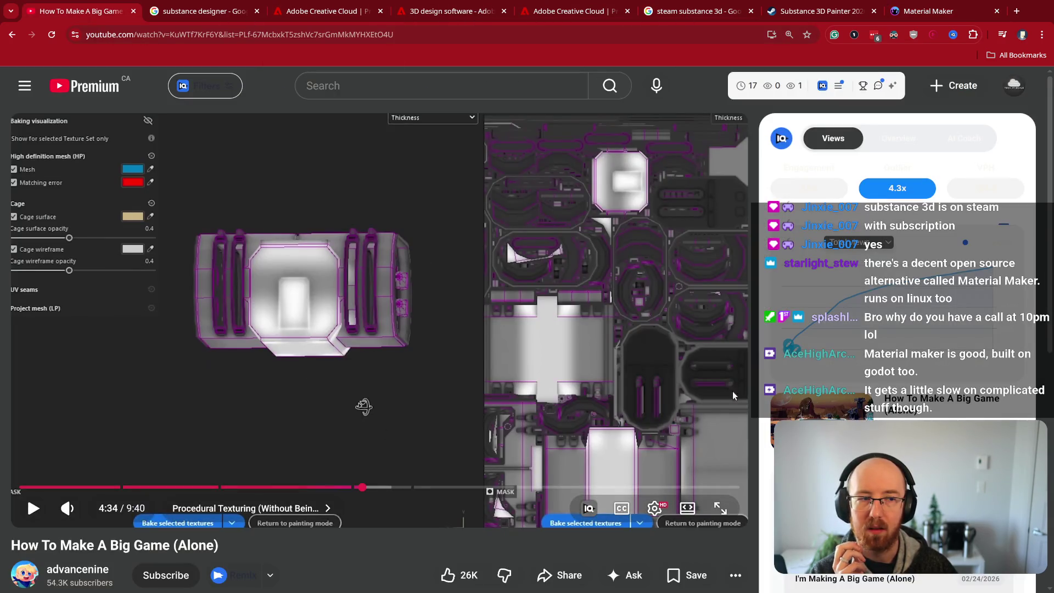
# Step: Resume the devlog from 4:34, pausing and resuming twice while watching toward 5:38
pyautogui.click(663, 386)
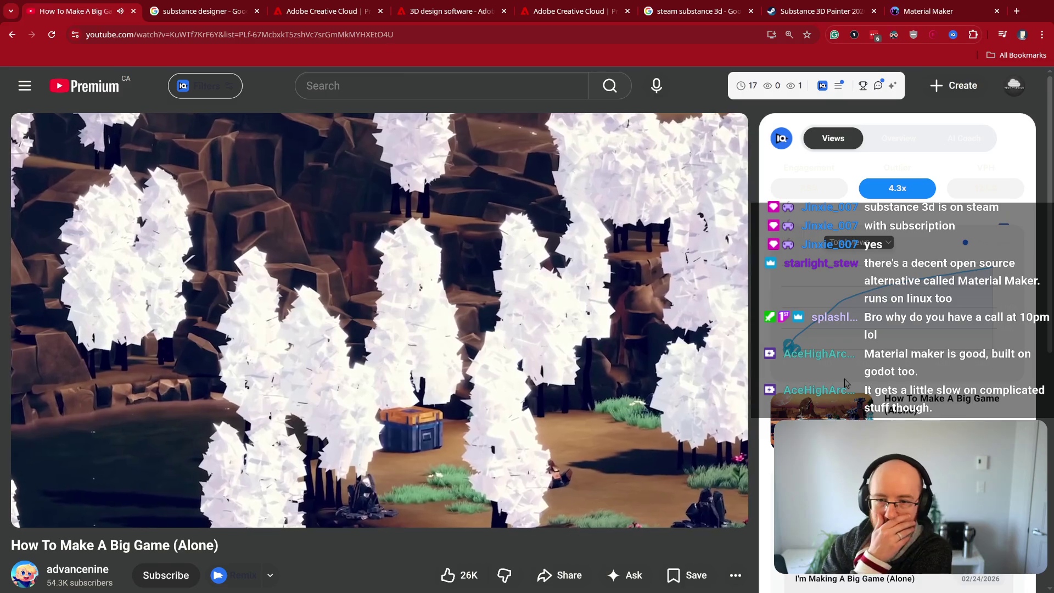
pyautogui.press('space')
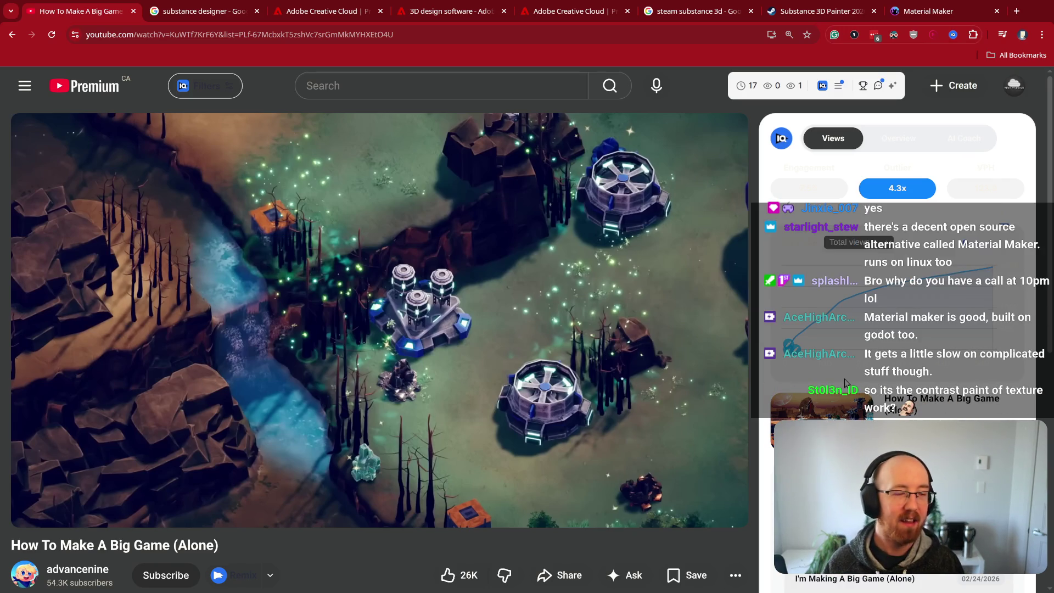
pyautogui.press('space')
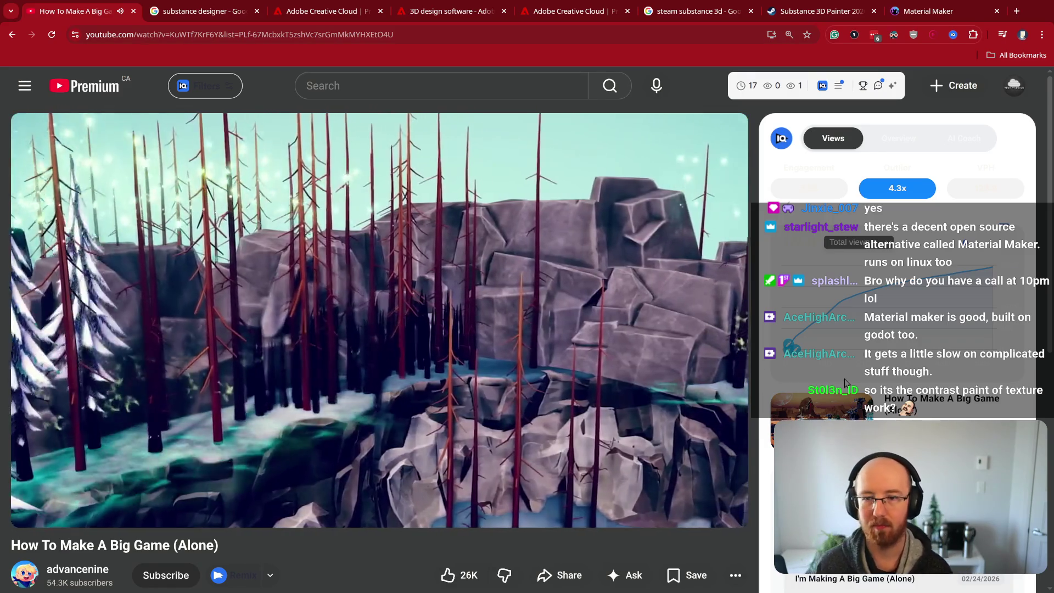
pyautogui.press('space')
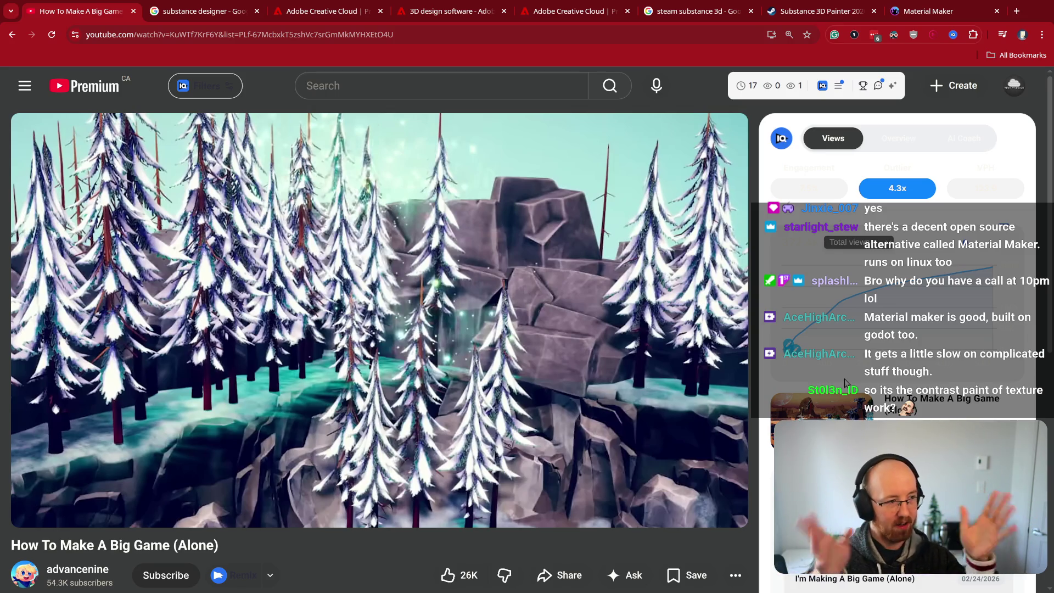
pyautogui.press('space')
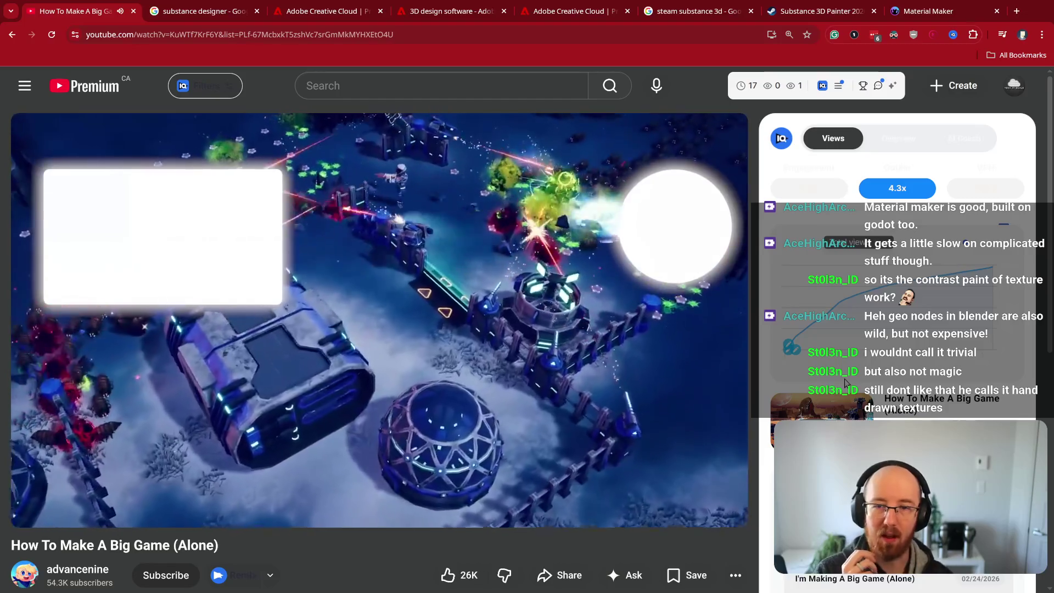
# Step: Pause the devlog at 9:34 of 9:40 and close its tab to reveal the search results
pyautogui.click(403, 344)
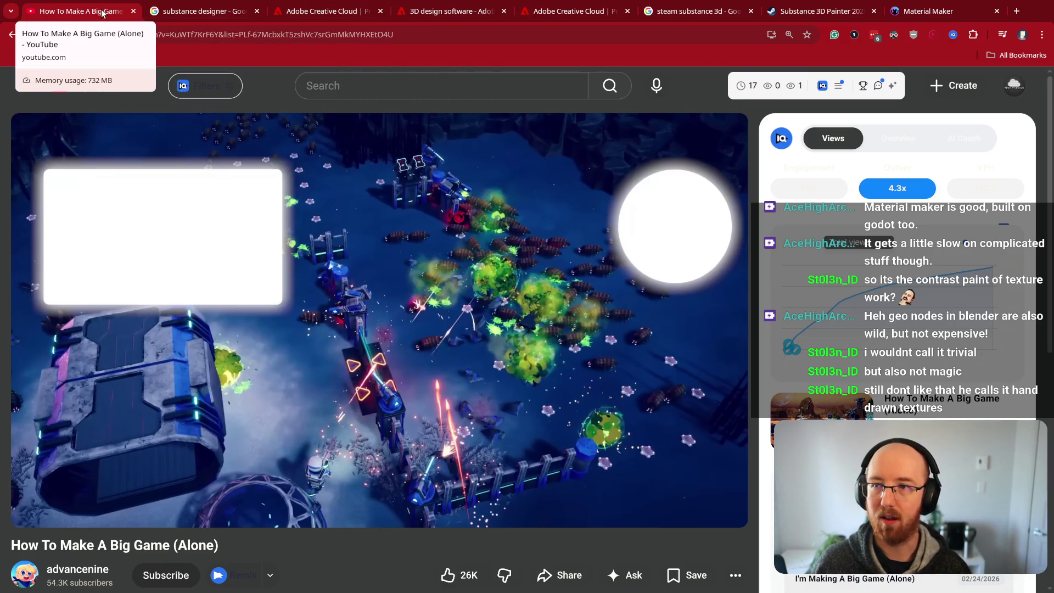
pyautogui.hotkey('ctrl', 'w')
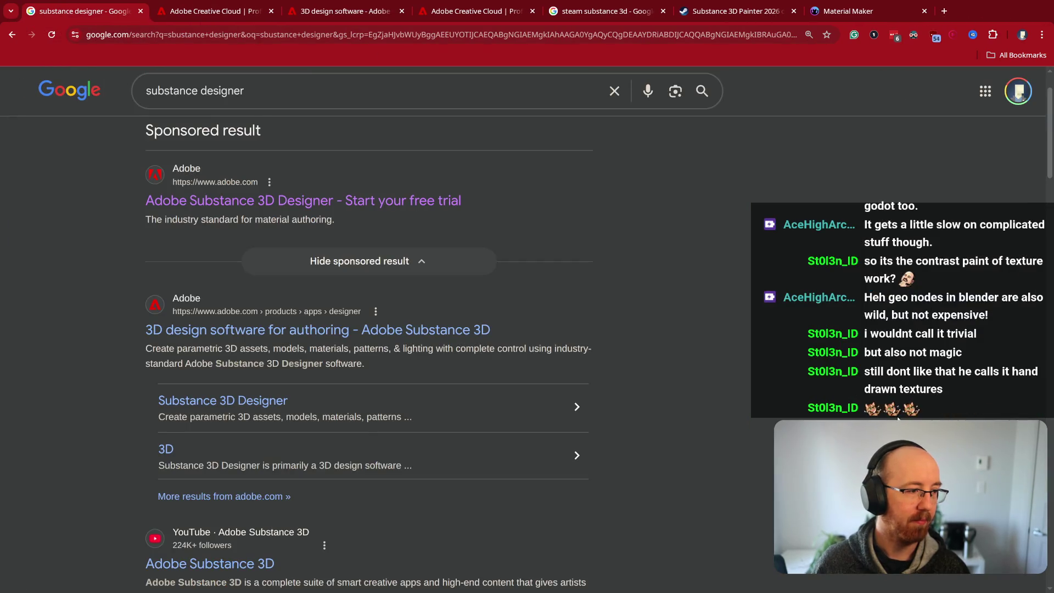